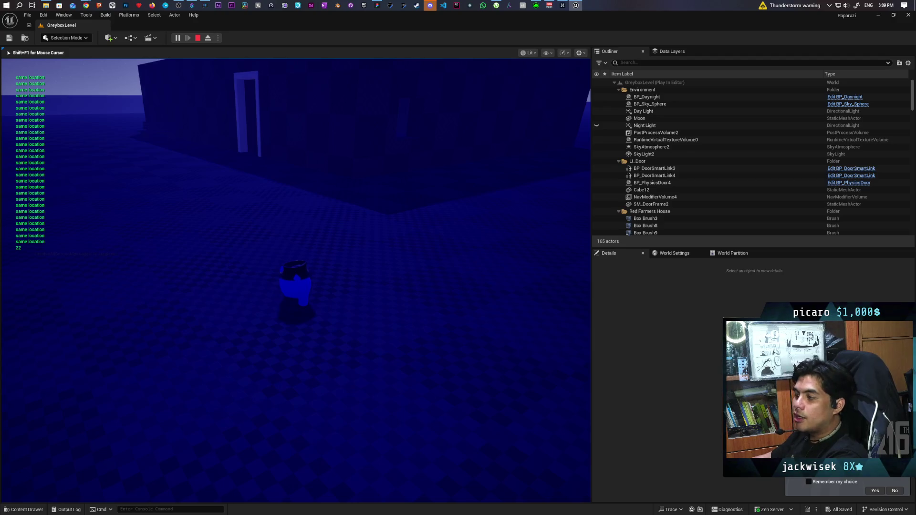
# Step: Walk the character past the building wall and turn to face the doorway
pyautogui.press('w')
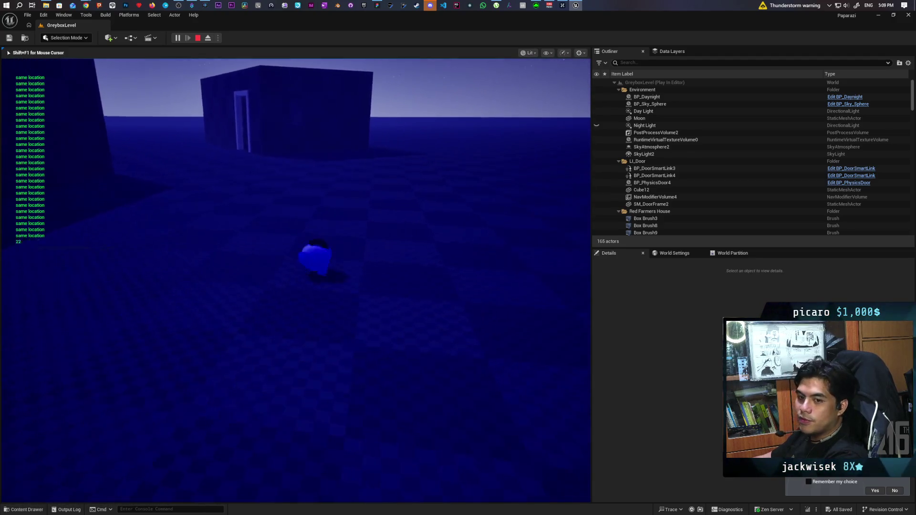
pyautogui.press('w')
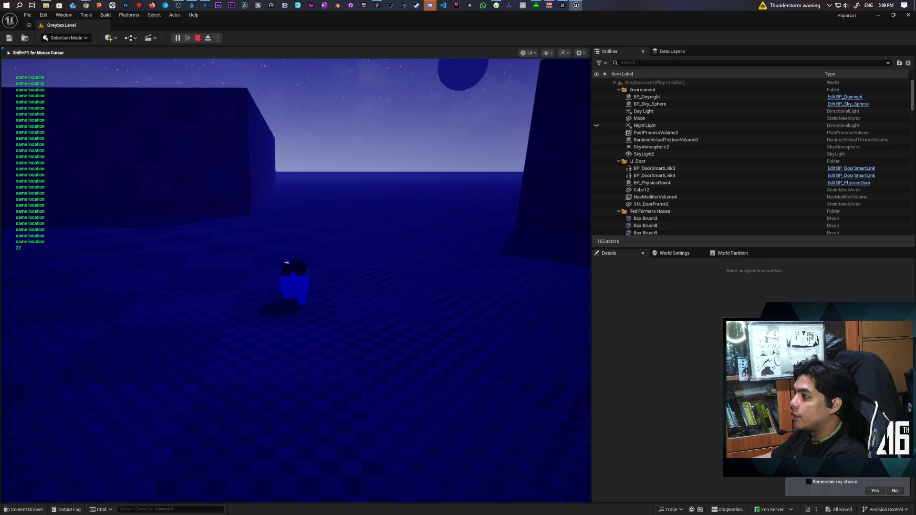
pyautogui.press('w')
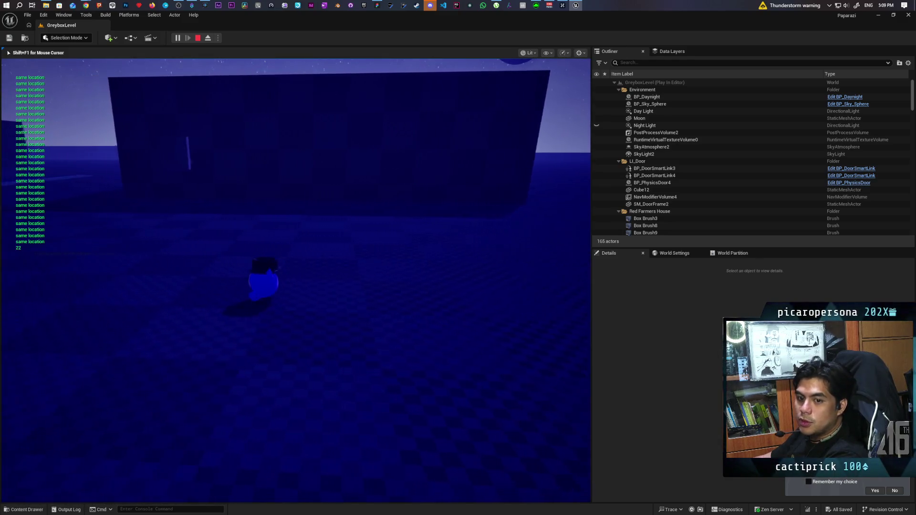
pyautogui.press('w')
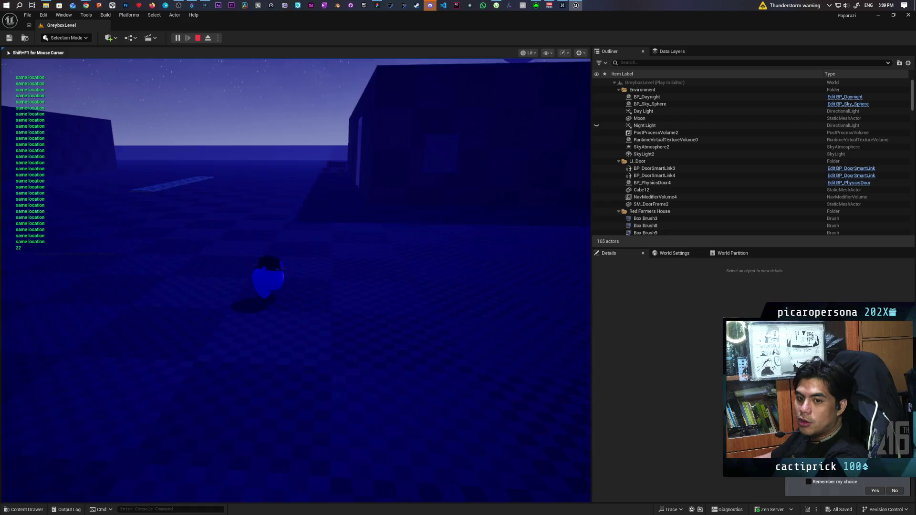
pyautogui.press('w')
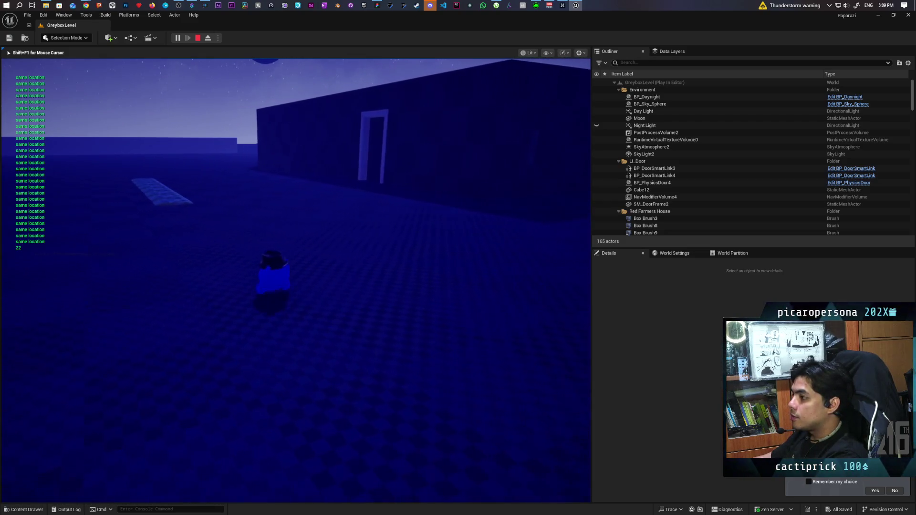
pyautogui.press('w')
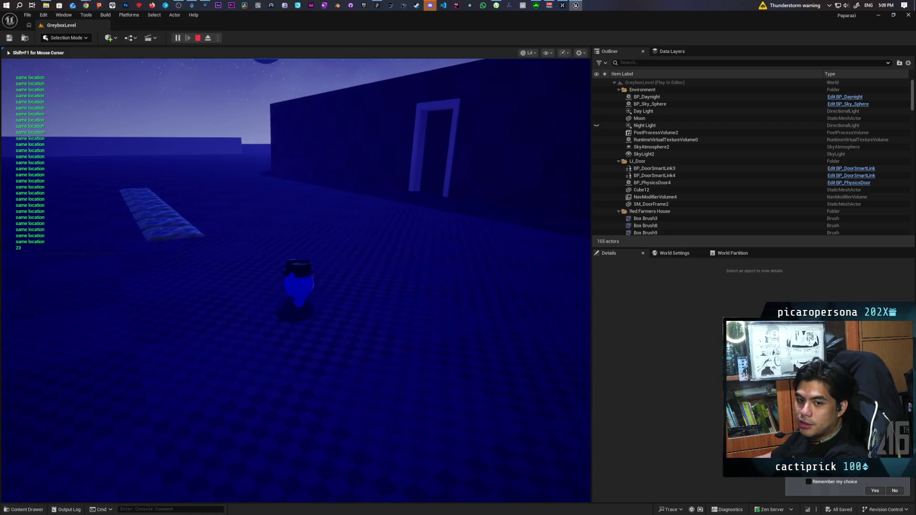
# Step: Walk the character up to the doorway, then end the play session
pyautogui.press('w')
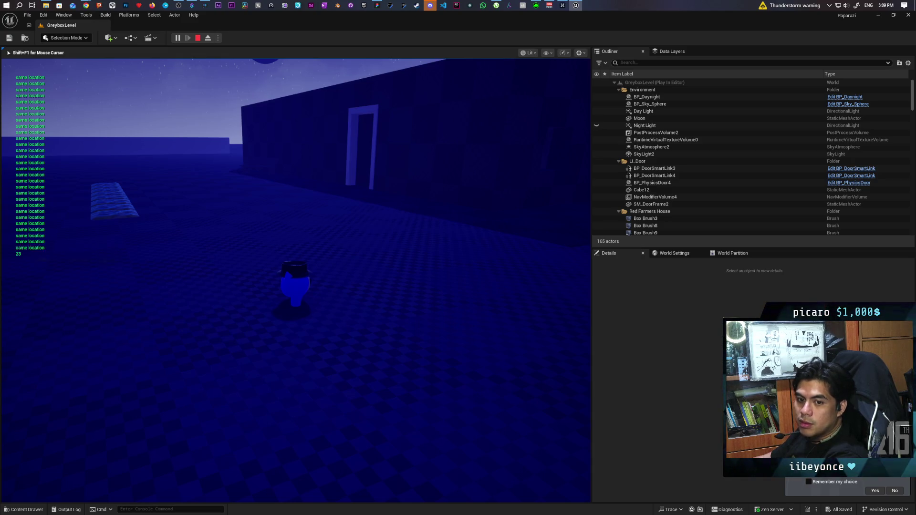
pyautogui.press('w')
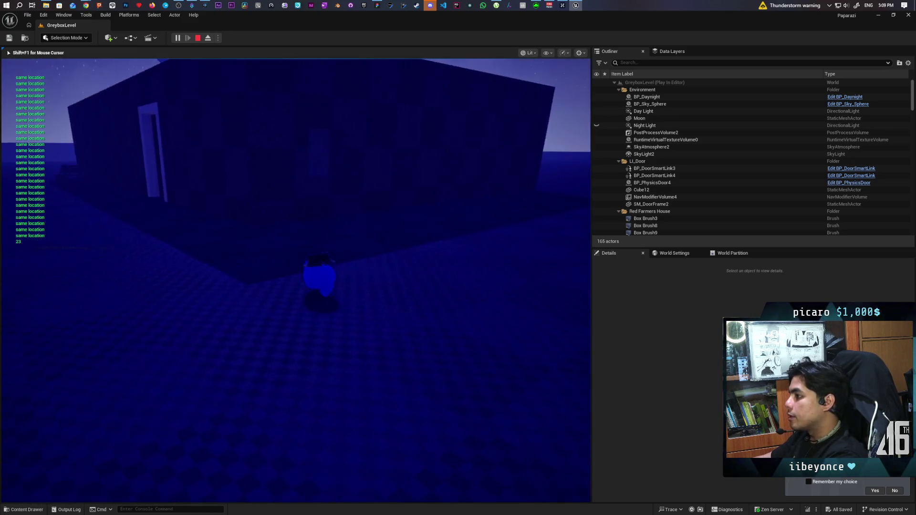
pyautogui.press('w')
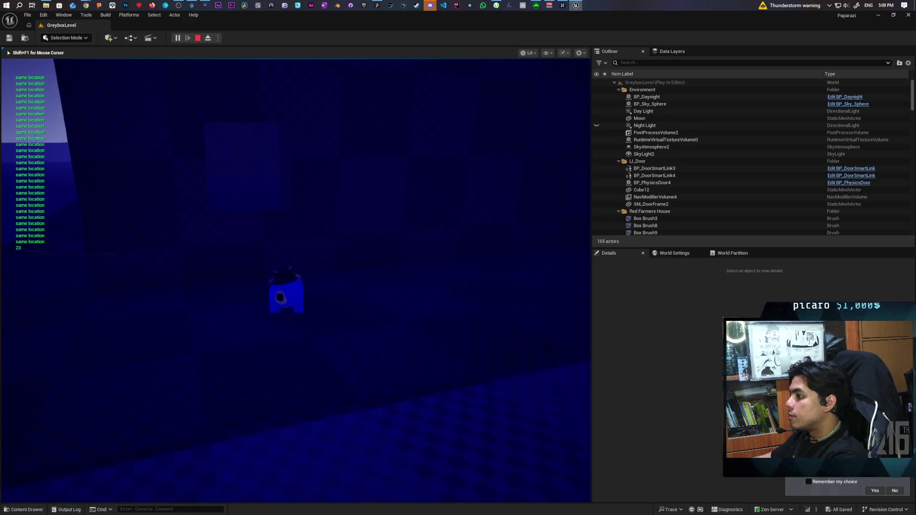
pyautogui.press('w')
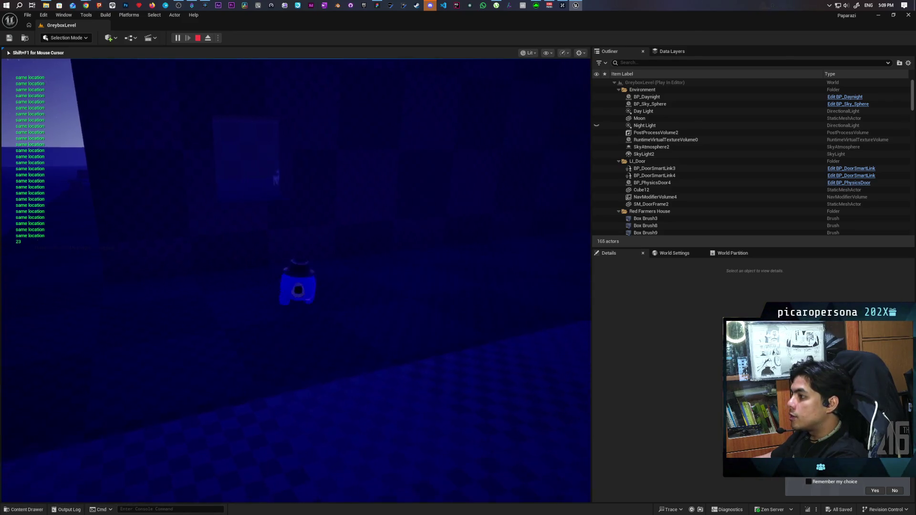
pyautogui.press('w')
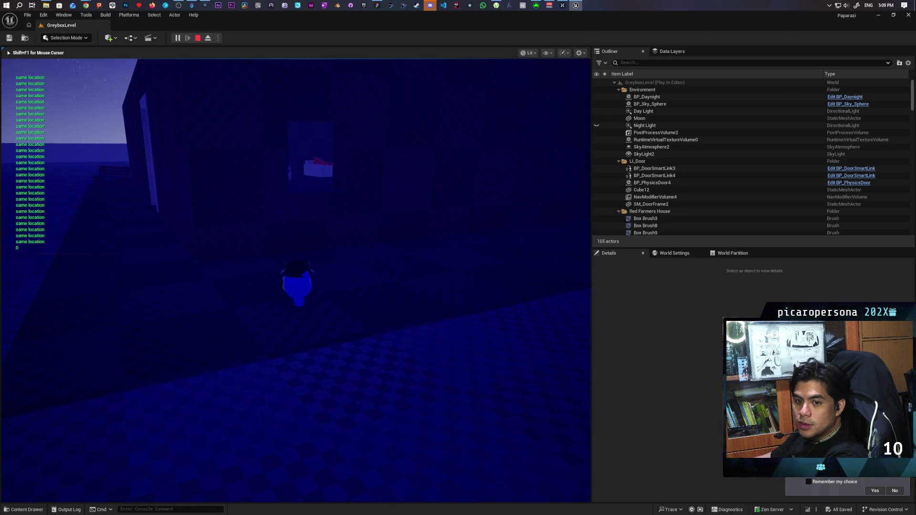
pyautogui.press('Escape')
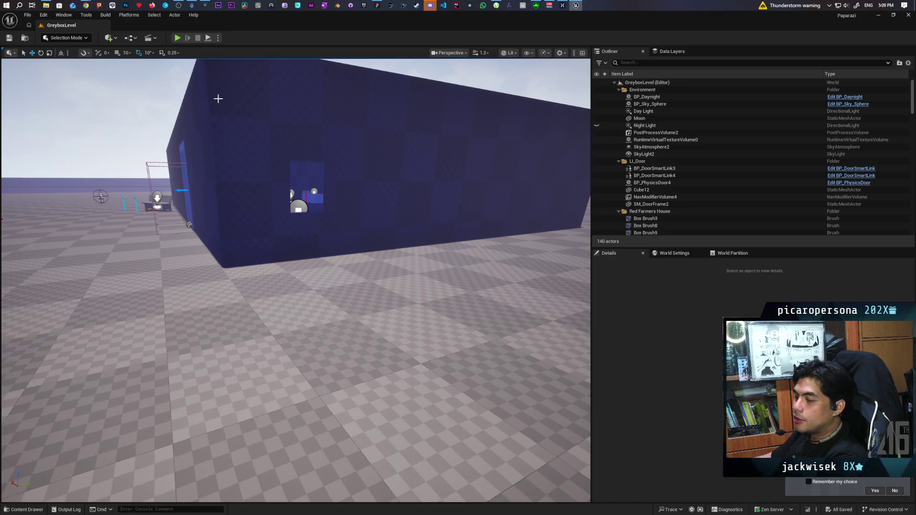
pyautogui.moveTo(218, 143); pyautogui.dragTo(196, 234)
pyautogui.press('s')
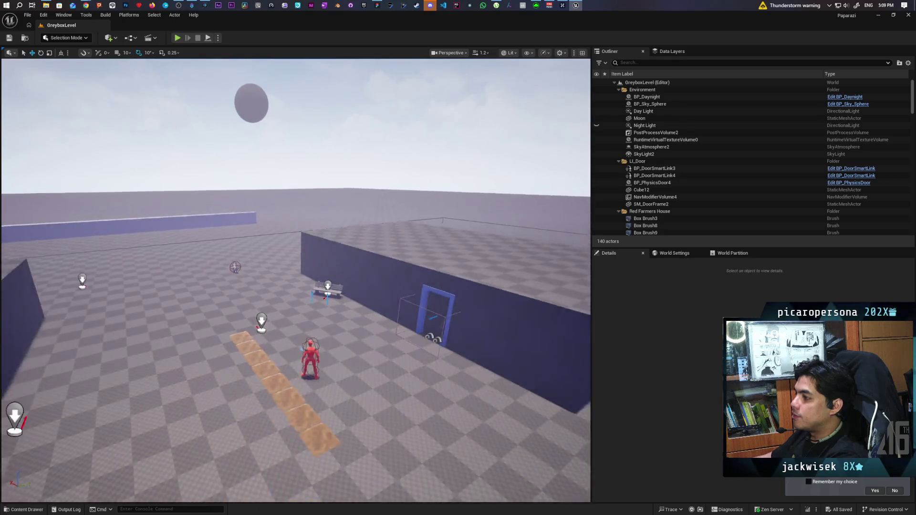
pyautogui.press('w')
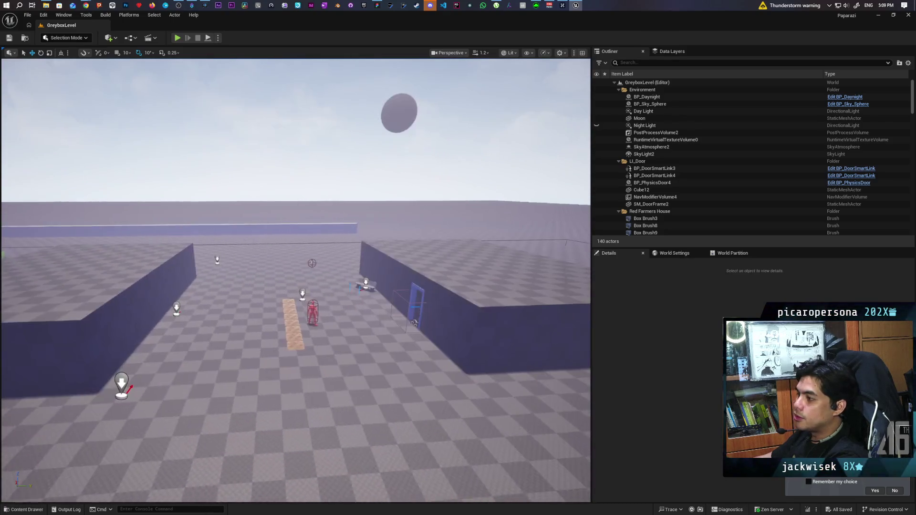
pyautogui.press('s')
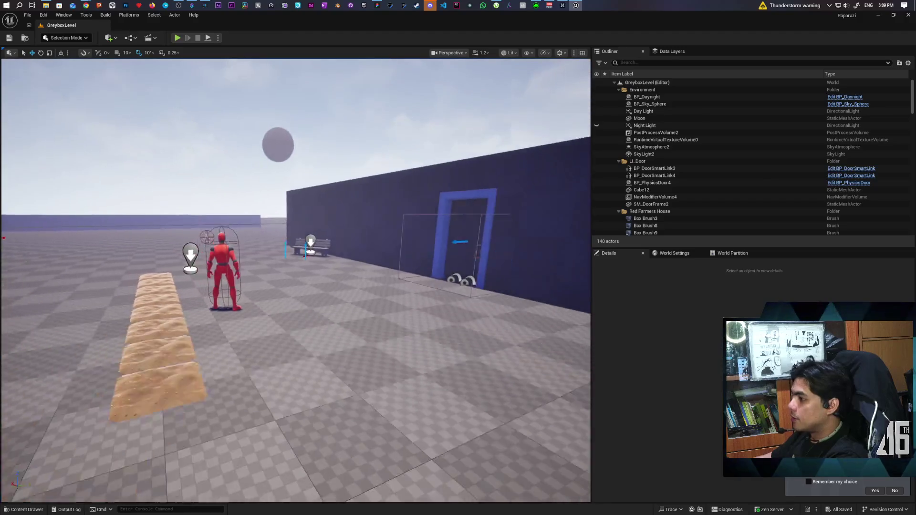
pyautogui.press('a')
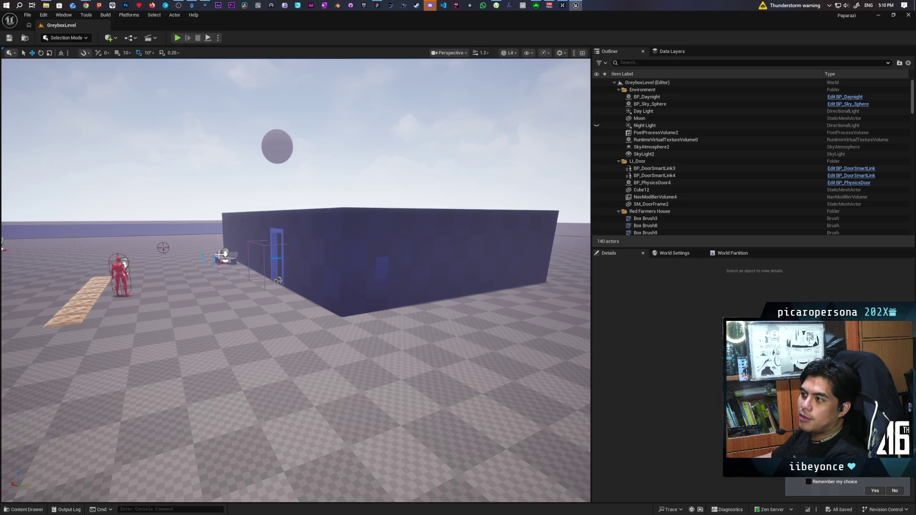
pyautogui.moveTo(249, 251)
pyautogui.mouseDown()
pyautogui.moveTo(238, 248)
pyautogui.moveTo(358, 236)
pyautogui.mouseUp()
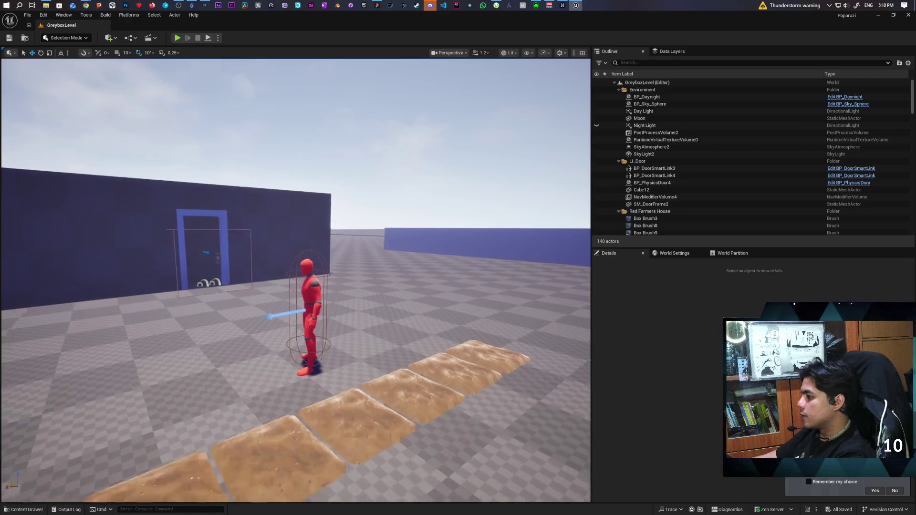
pyautogui.press('w')
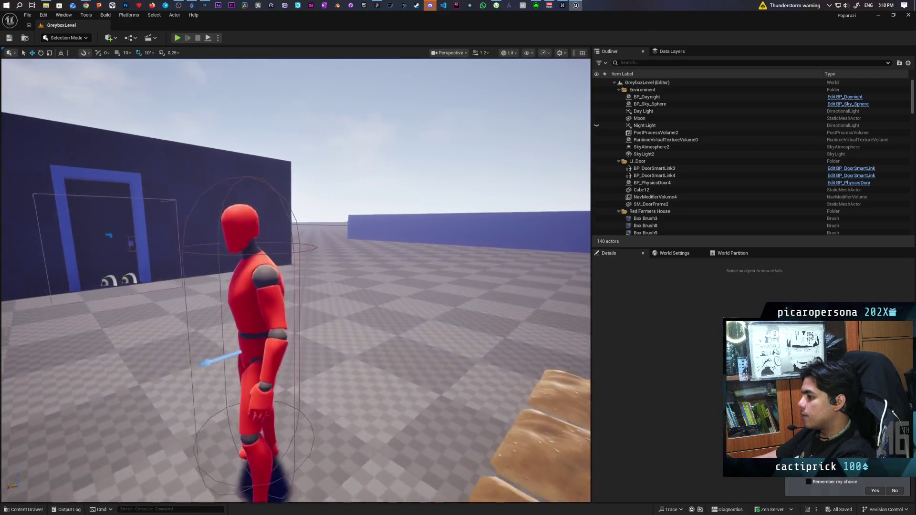
pyautogui.press('s')
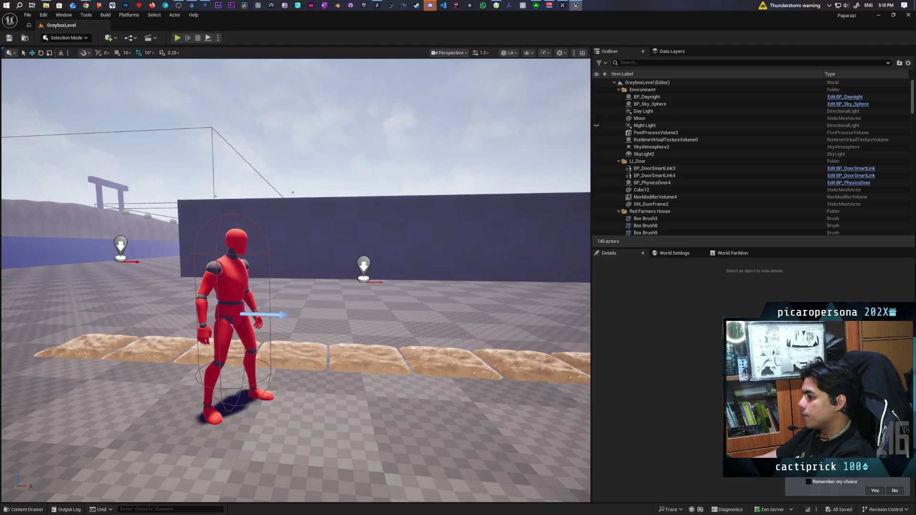
pyautogui.press('s')
pyautogui.press('w')
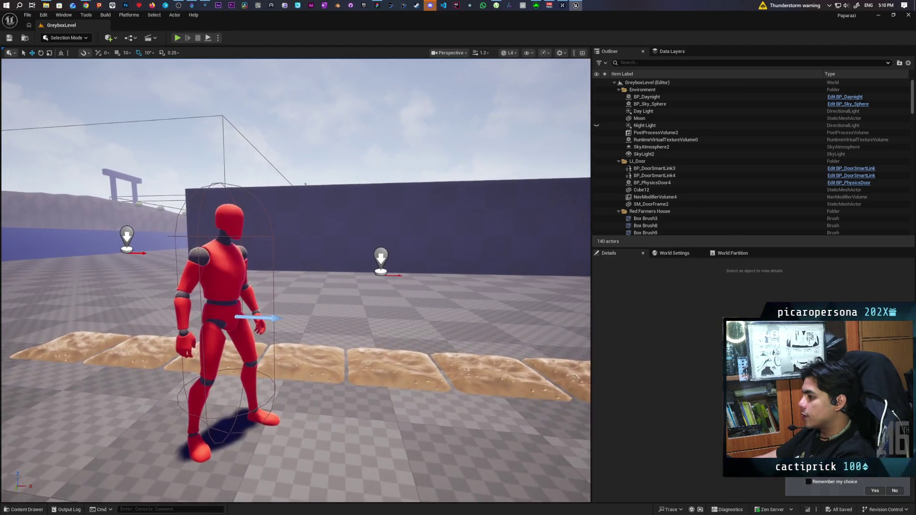
pyautogui.press('s')
pyautogui.press('s')
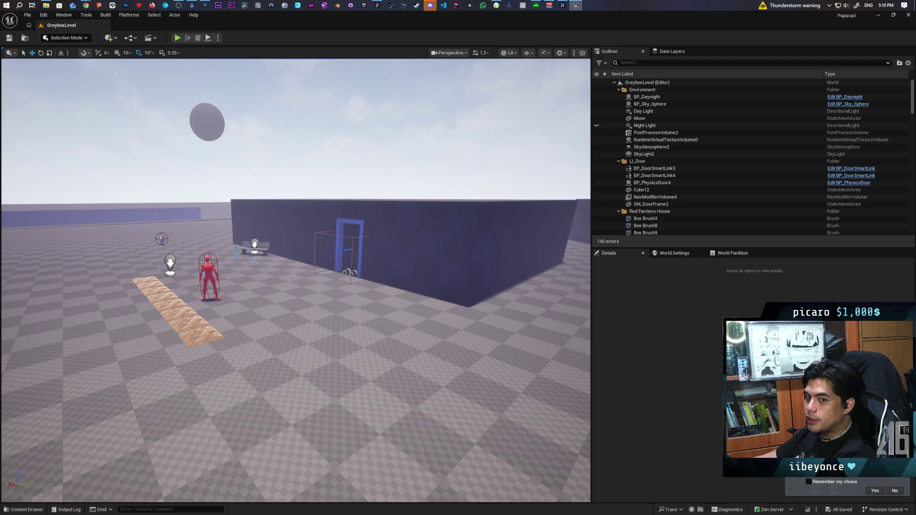
pyautogui.press('w')
pyautogui.press('w')
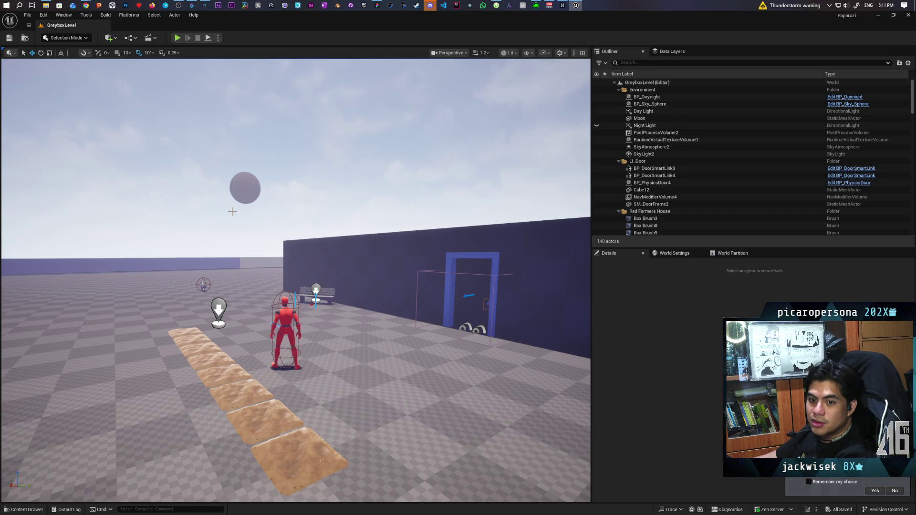
pyautogui.moveTo(245, 174)
pyautogui.mouseDown()
pyautogui.moveTo(241, 95)
pyautogui.moveTo(241, 172)
pyautogui.mouseUp()
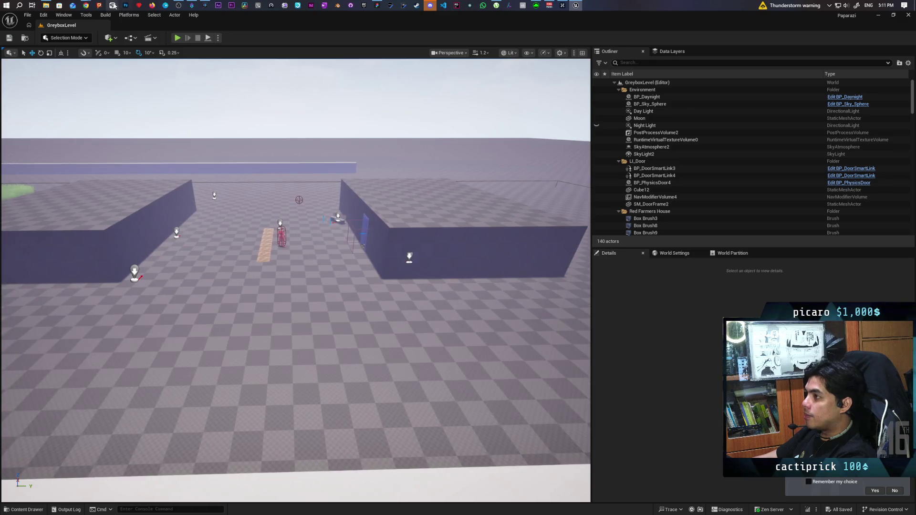
pyautogui.moveTo(88, 7)
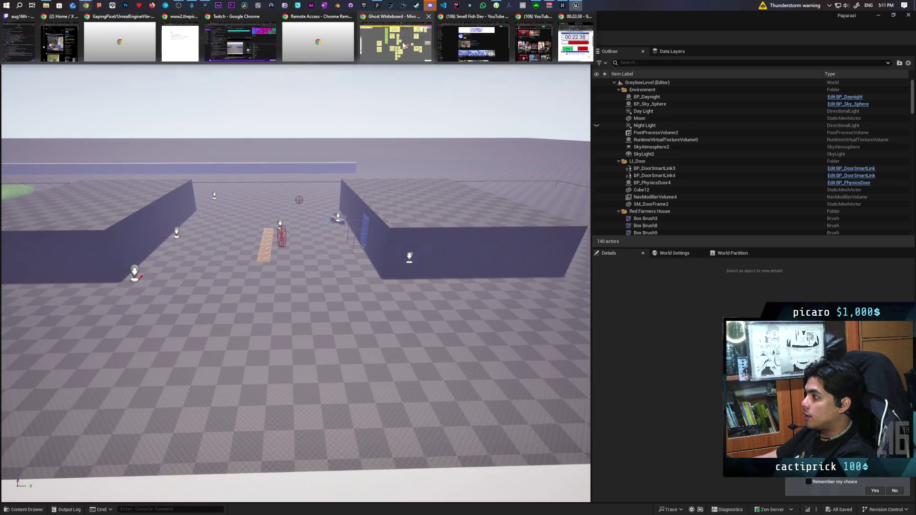
pyautogui.moveTo(261, 200)
pyautogui.mouseDown()
pyautogui.moveTo(261, 138)
pyautogui.moveTo(286, 90)
pyautogui.moveTo(210, 90)
pyautogui.moveTo(260, 112)
pyautogui.moveTo(206, 113)
pyautogui.moveTo(328, 41)
pyautogui.mouseUp()
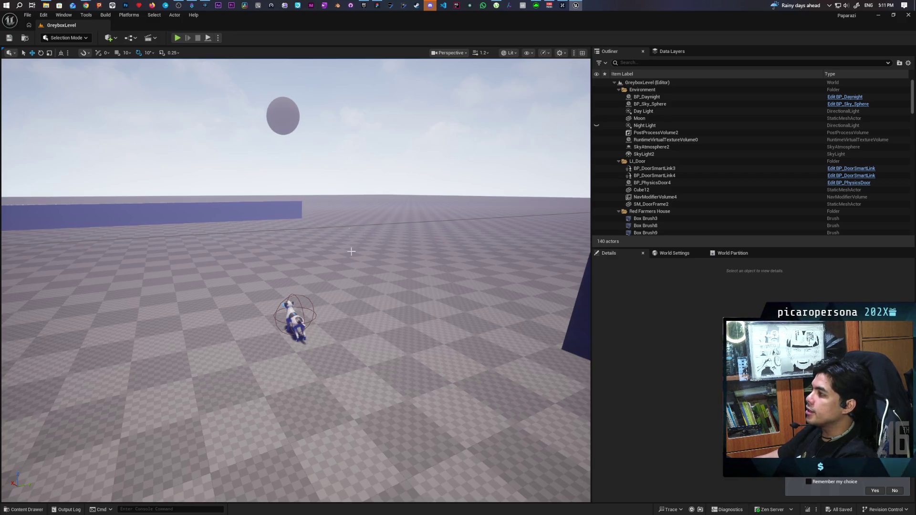
# Step: Bring the Epic Games Launcher forward and switch from the Unreal Engine library to Fab
pyautogui.click(364, 6)
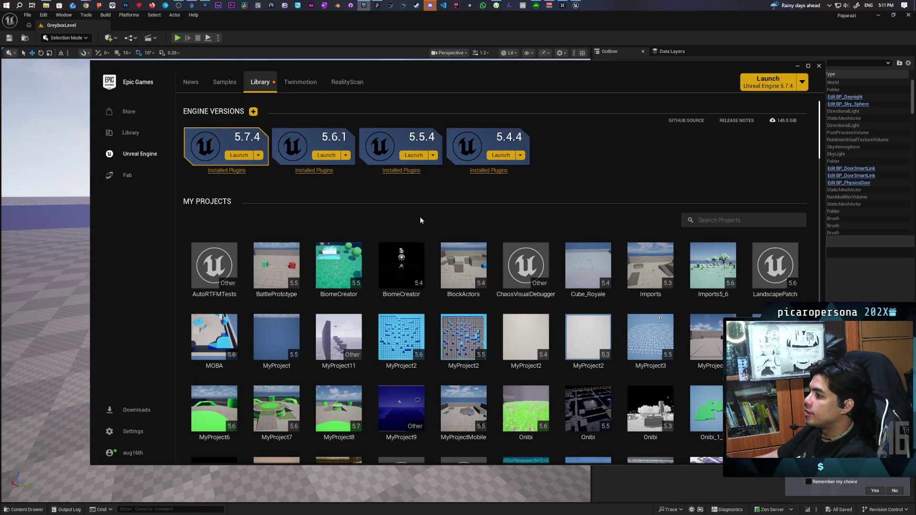
pyautogui.scroll(-1, 362, 222)
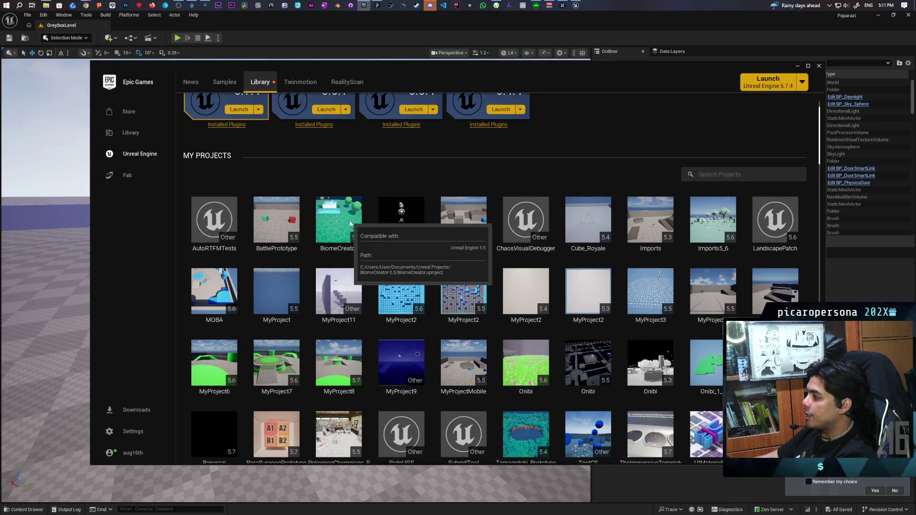
pyautogui.scroll(-2, 348, 230)
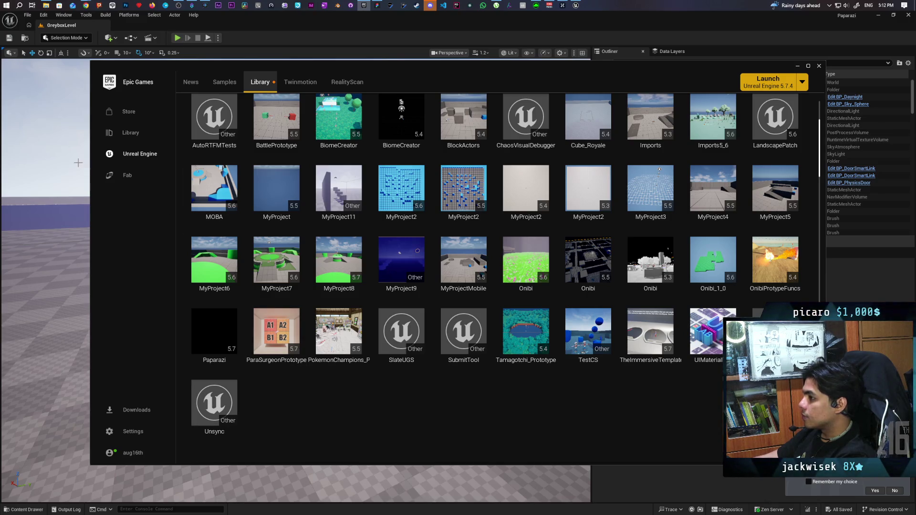
pyautogui.click(126, 176)
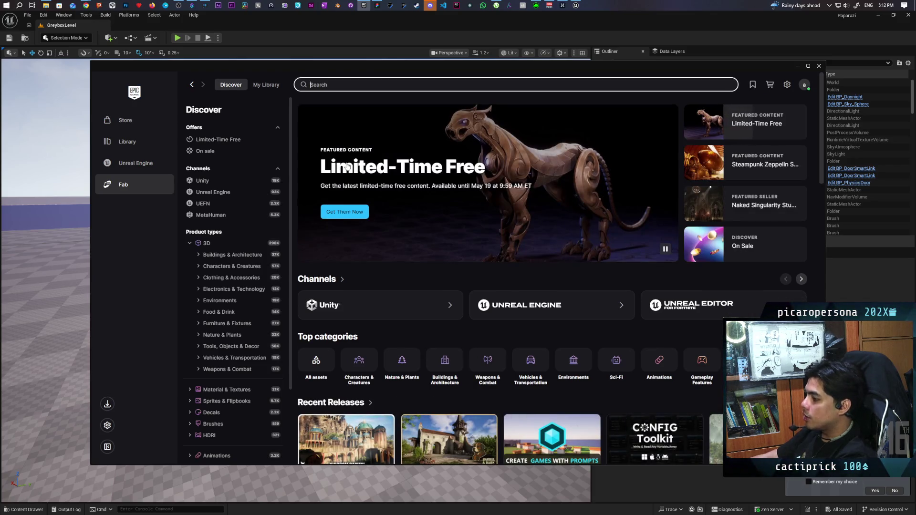
# Step: Search Fab for 'squirrel' and open the Squirrel Extended product details
pyautogui.write('squirrel')
pyautogui.press('Return')
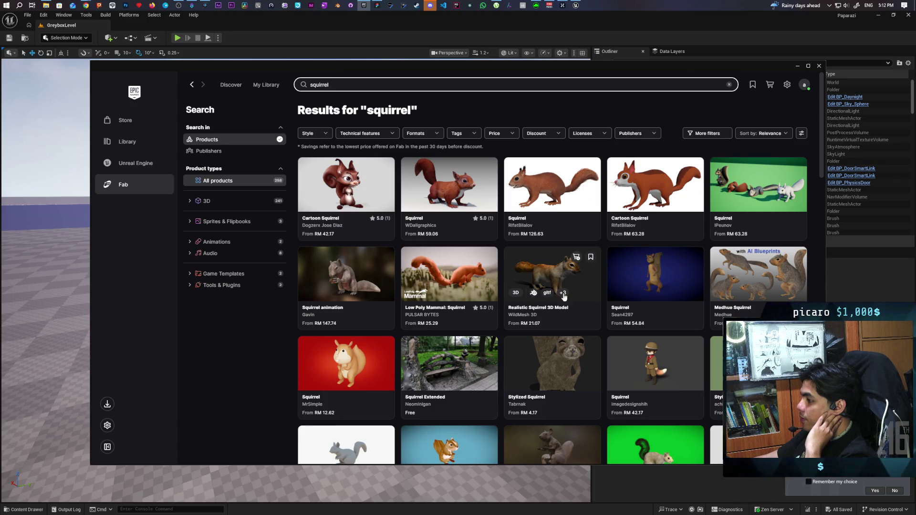
pyautogui.click(456, 356)
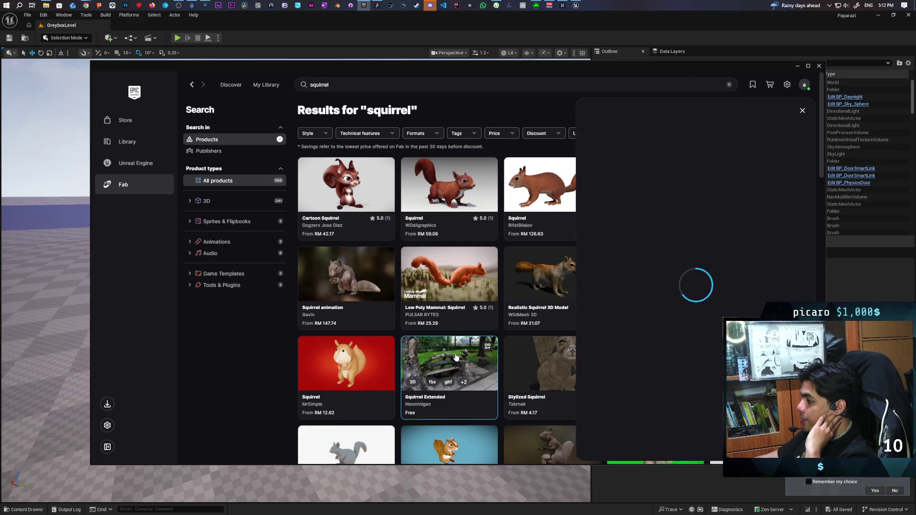
# Step: Orbit the Squirrel Extended 3D preview, then close its details
pyautogui.click(706, 202)
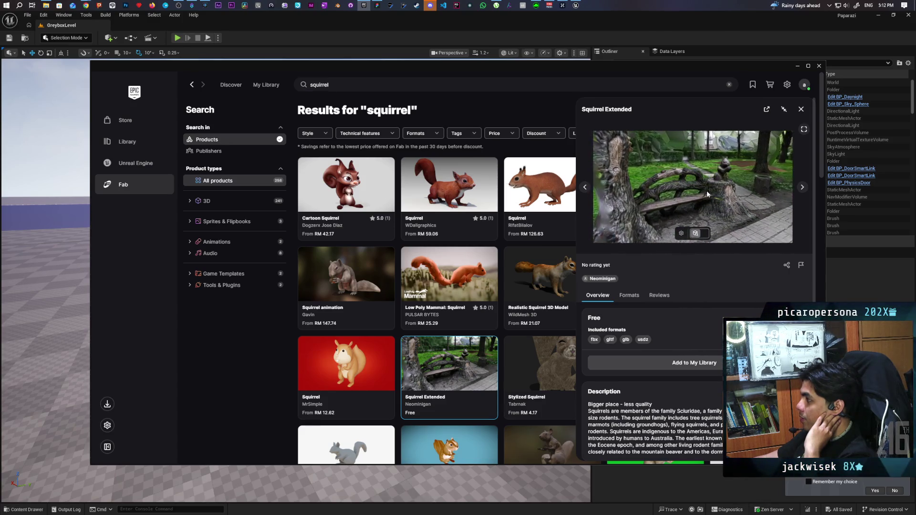
pyautogui.moveTo(694, 188)
pyautogui.mouseDown()
pyautogui.moveTo(682, 181)
pyautogui.moveTo(607, 199)
pyautogui.moveTo(740, 199)
pyautogui.mouseUp()
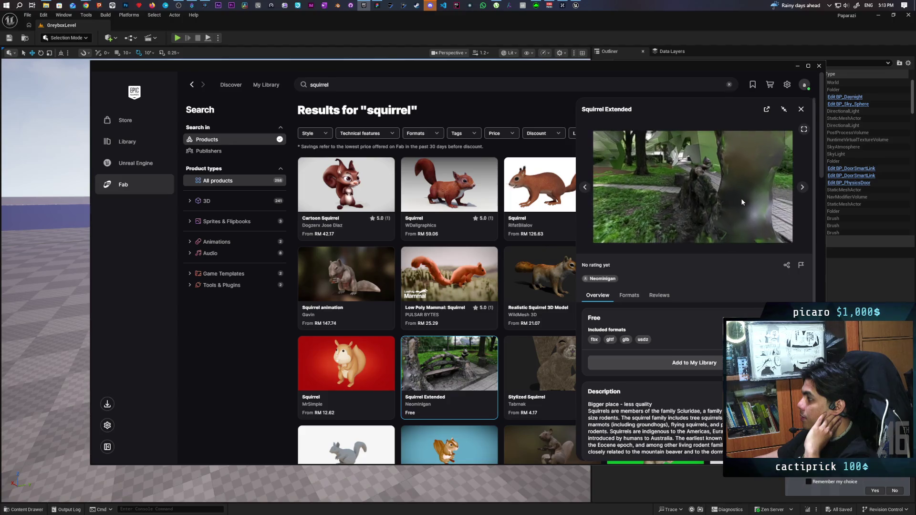
pyautogui.click(801, 109)
# Step: Replace the search with 'weasel', correcting the 'weasek' typo, and run it
pyautogui.scroll(-4, 550, 267)
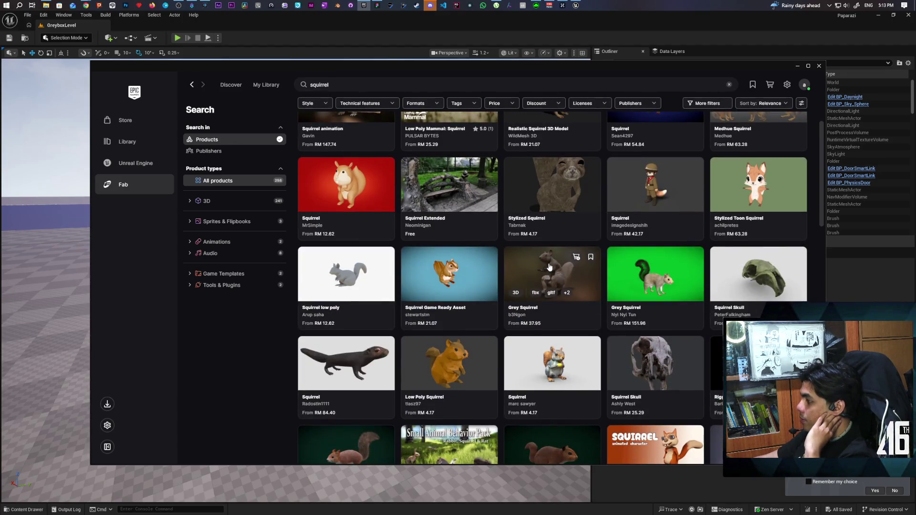
pyautogui.scroll(-1, 549, 269)
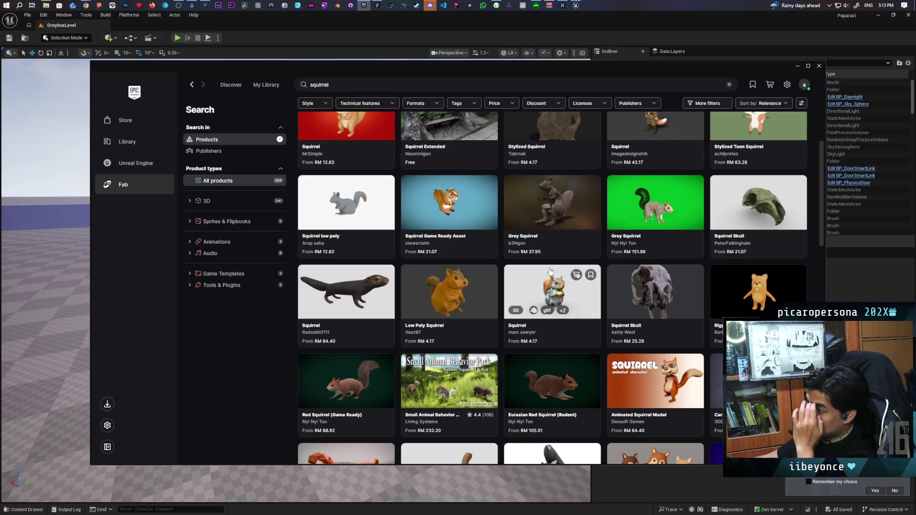
pyautogui.click(336, 86)
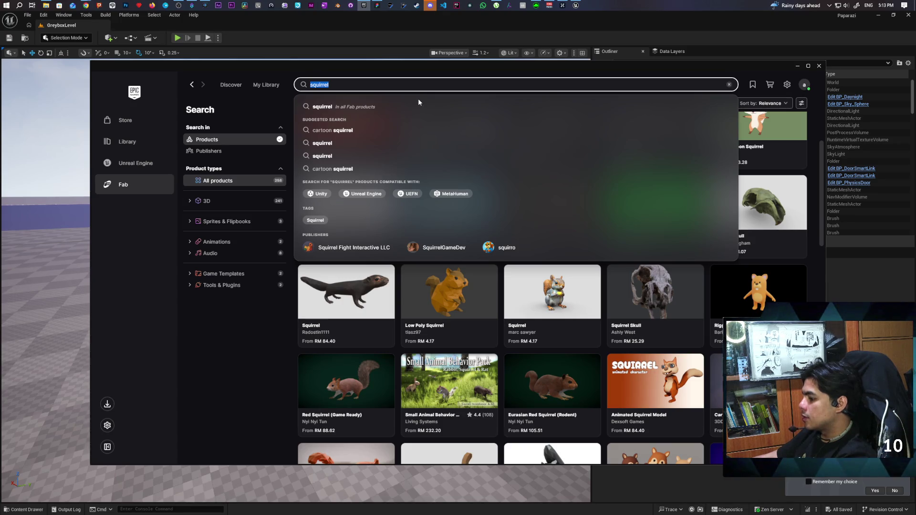
pyautogui.write('weasek')
pyautogui.press('Return')
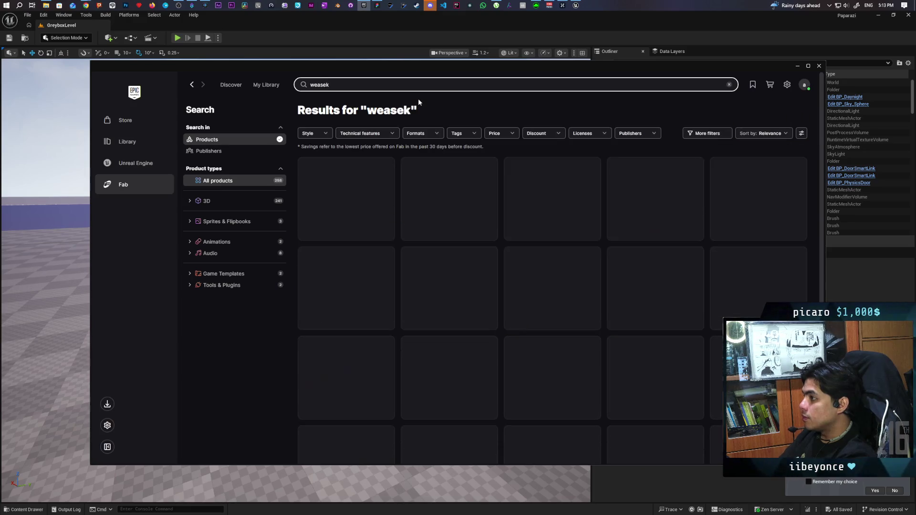
pyautogui.press('BackSpace')
pyautogui.write('l')
pyautogui.press('Return')
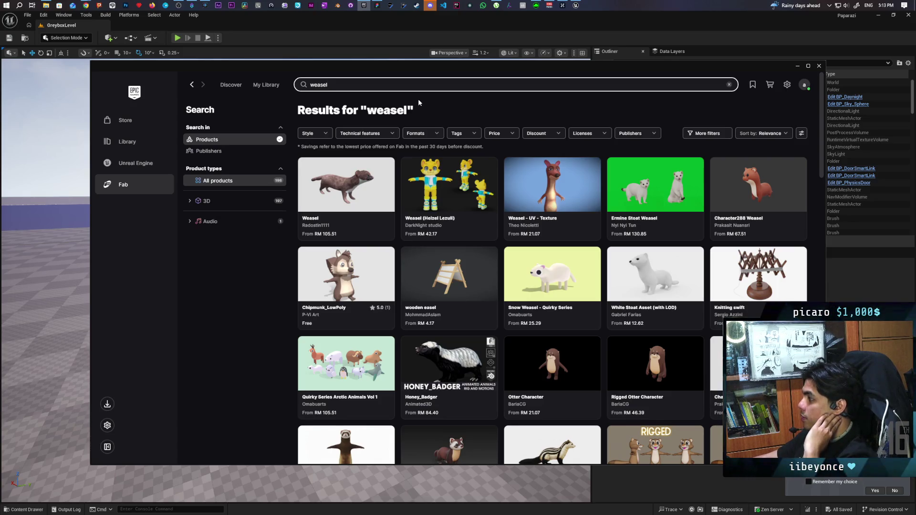
pyautogui.moveTo(631, 180)
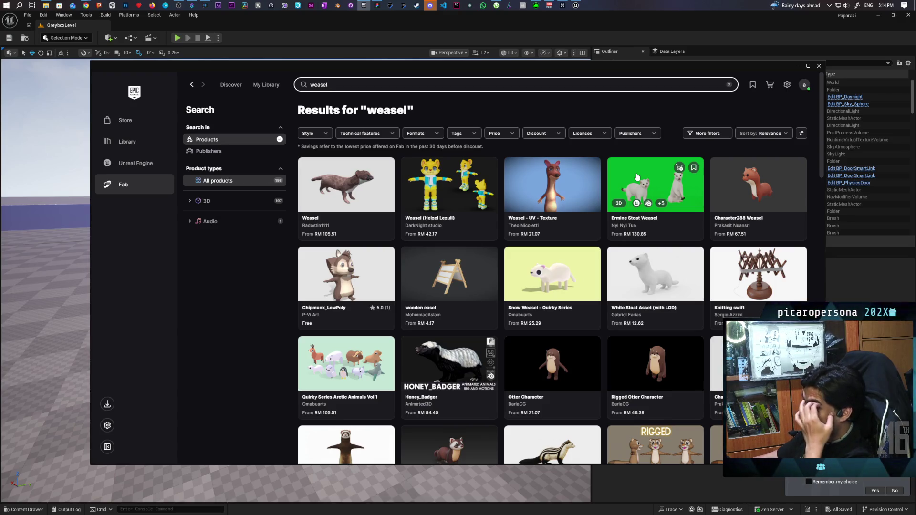
pyautogui.click(636, 176)
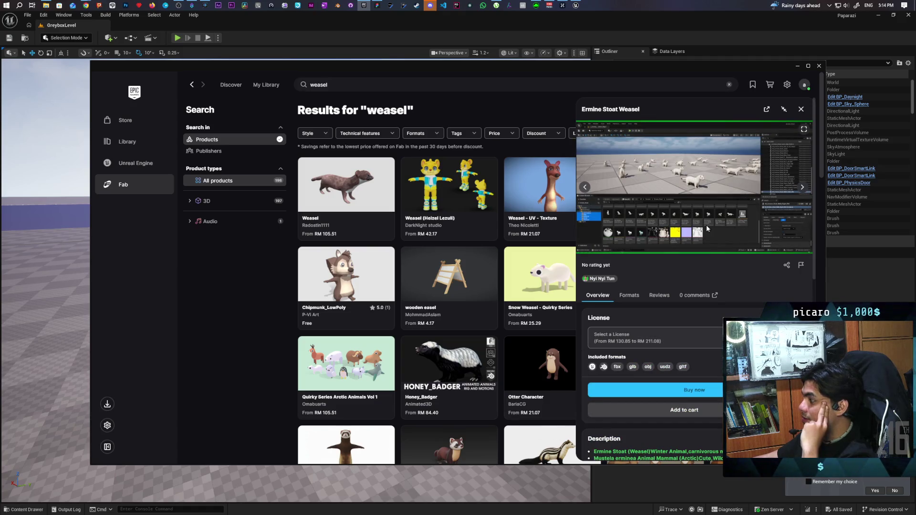
pyautogui.scroll(-3, 715, 219)
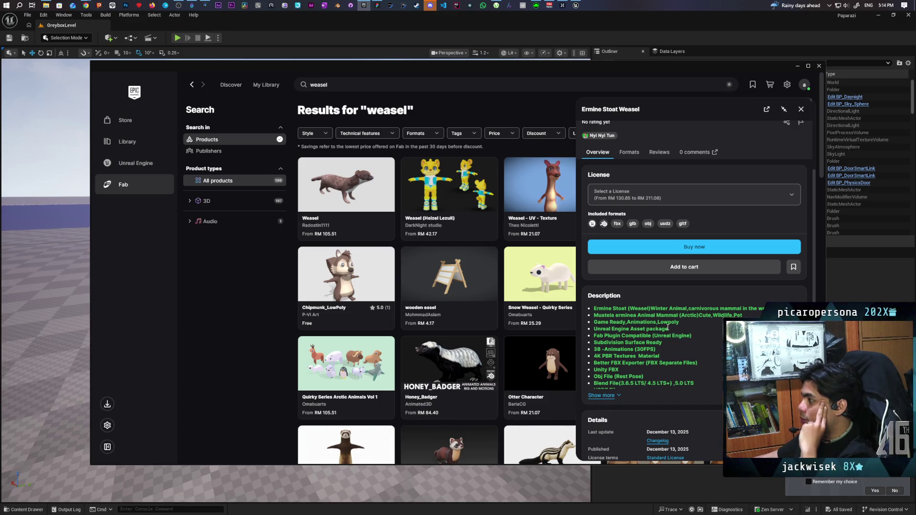
pyautogui.scroll(3, 724, 300)
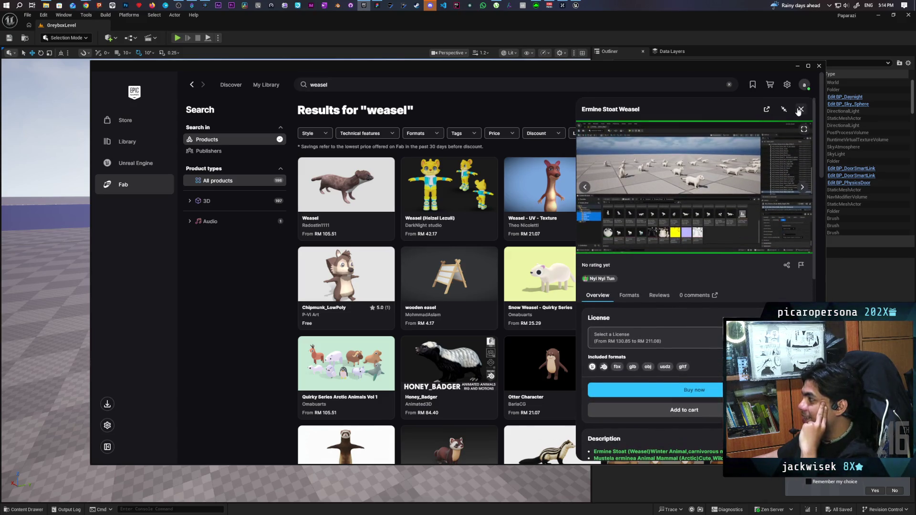
pyautogui.click(801, 108)
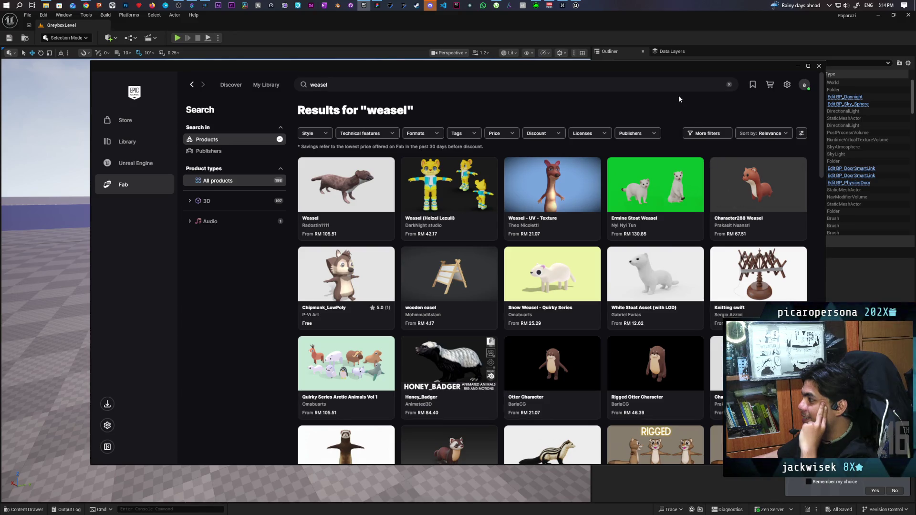
# Step: Open the White Stoat Asset (with LOD) product details from the weasel results
pyautogui.moveTo(682, 172)
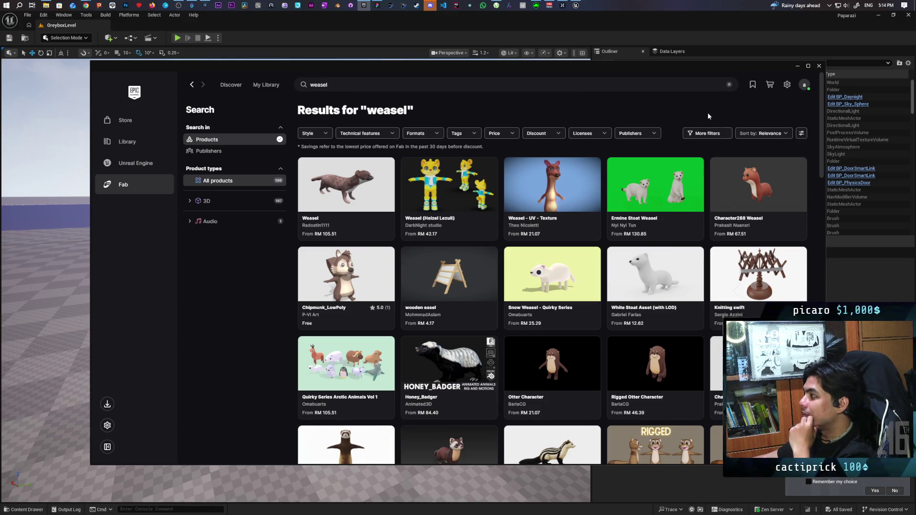
pyautogui.moveTo(661, 231)
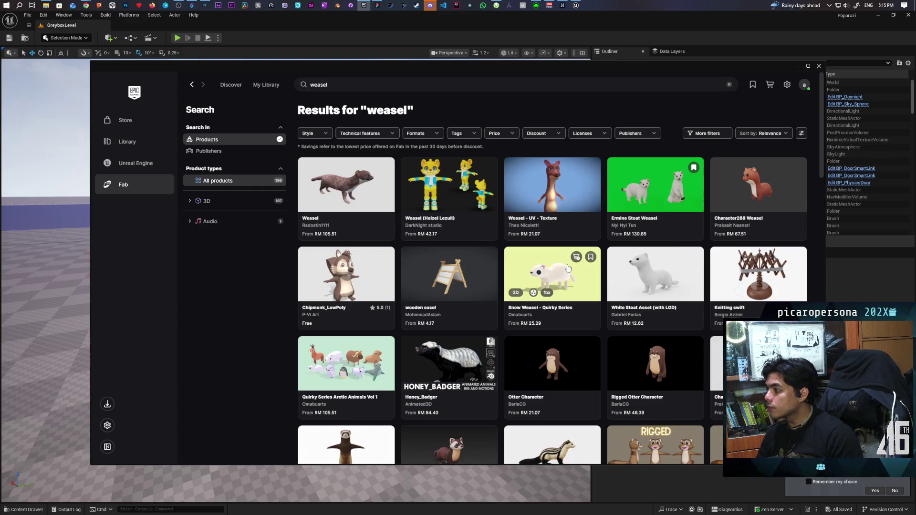
pyautogui.click(640, 272)
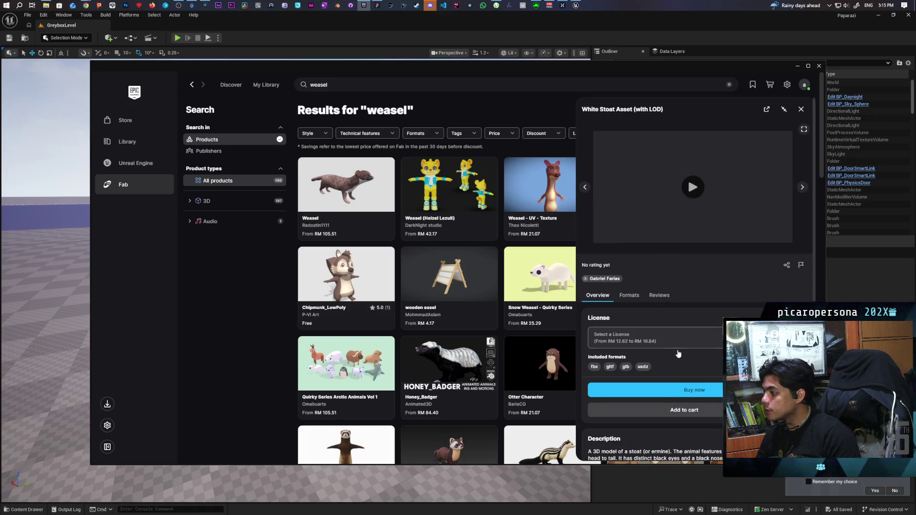
pyautogui.scroll(-2, 682, 340)
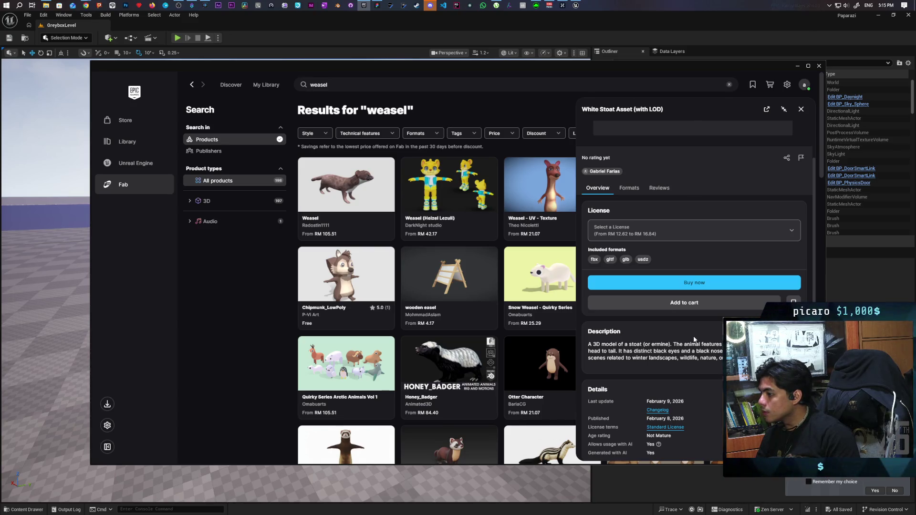
pyautogui.click(548, 270)
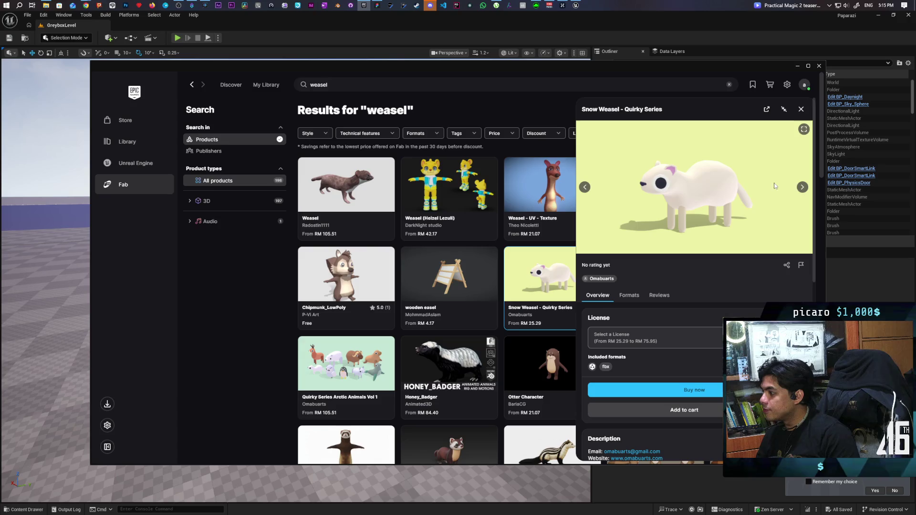
pyautogui.scroll(-2, 699, 235)
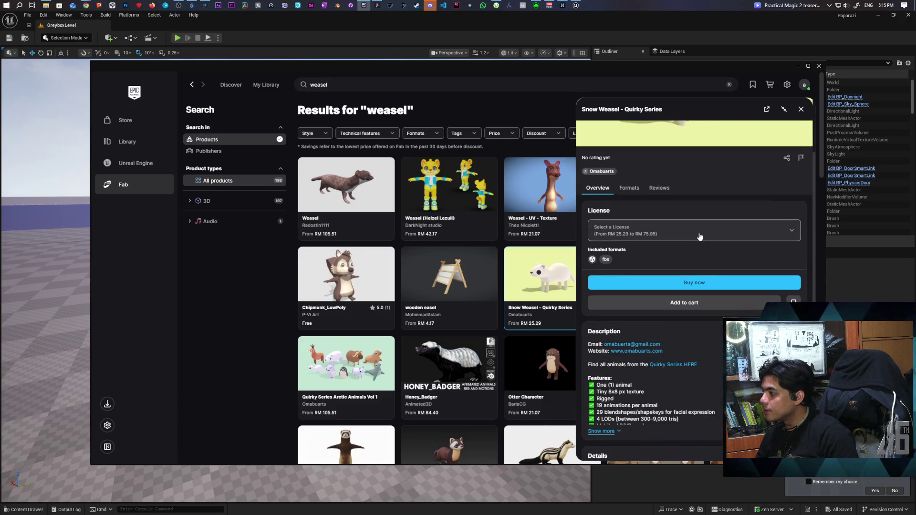
pyautogui.scroll(-1, 685, 368)
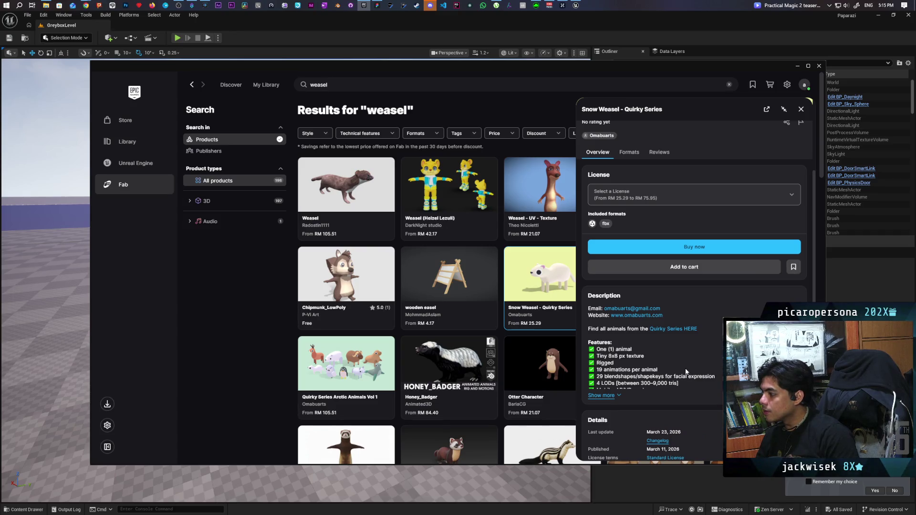
pyautogui.scroll(4, 685, 358)
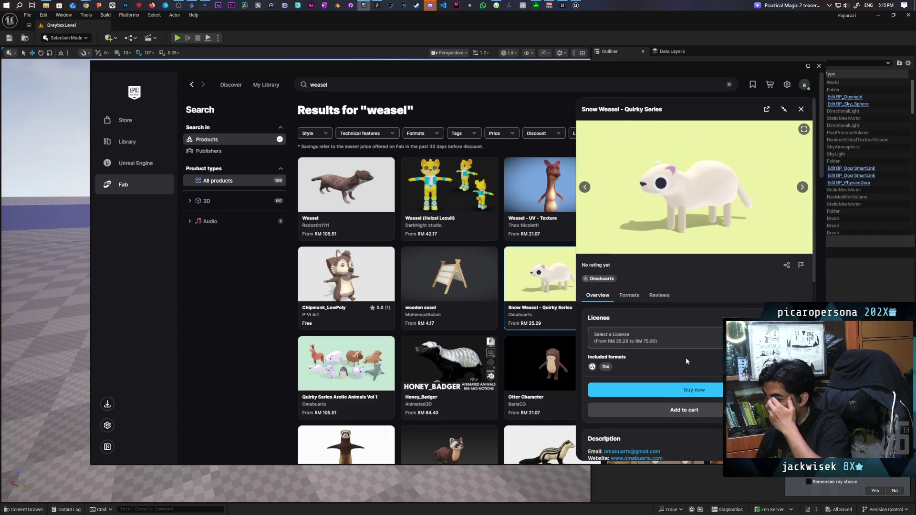
pyautogui.click(800, 189)
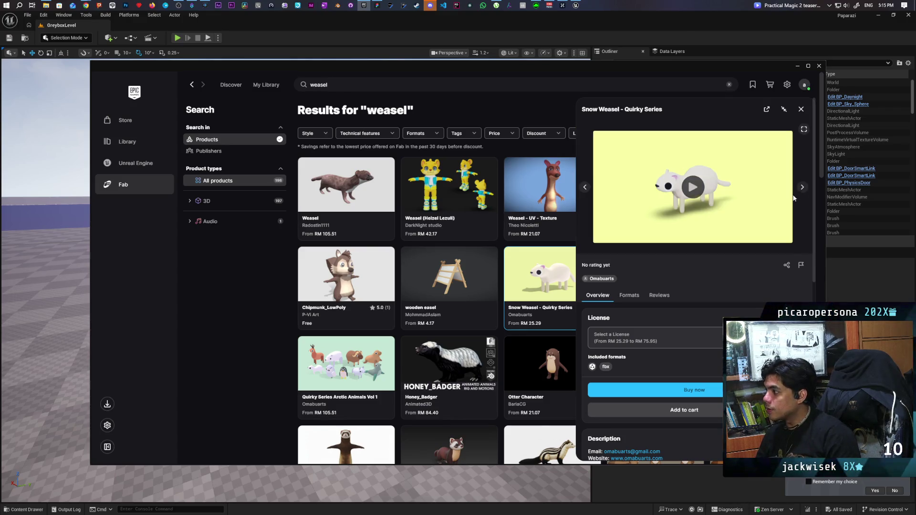
pyautogui.click(686, 196)
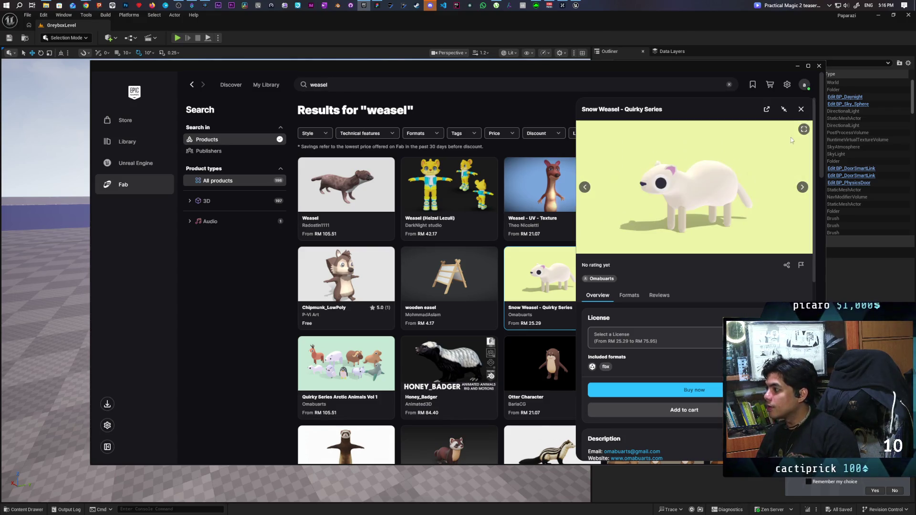
pyautogui.click(800, 110)
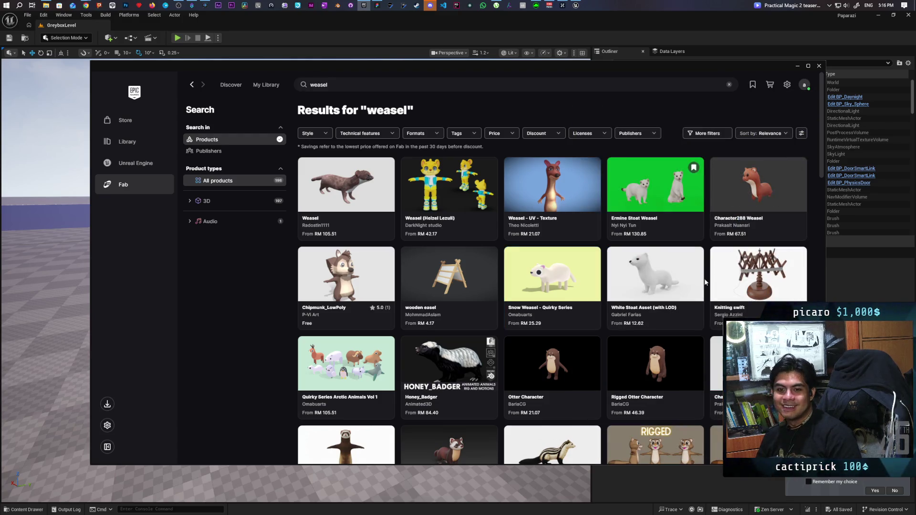
pyautogui.moveTo(704, 285)
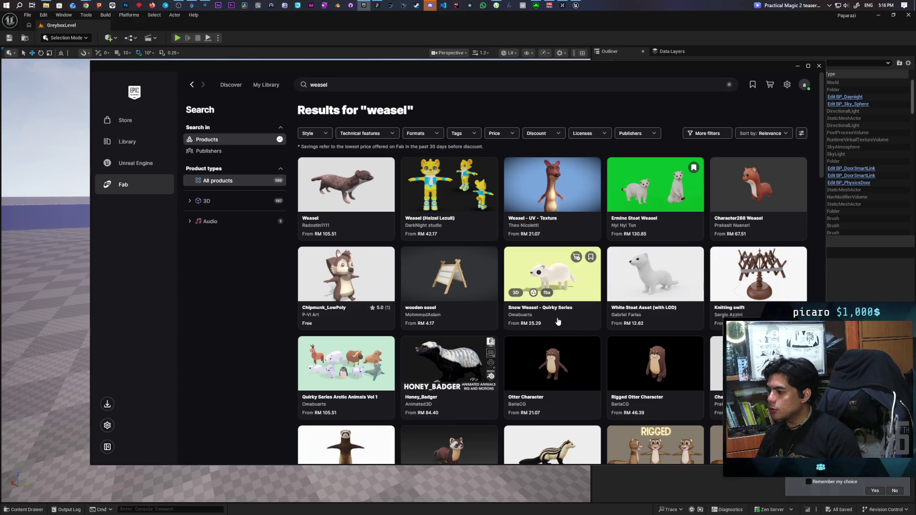
# Step: Browse down and back up the weasel results, then bring up the Price filter options
pyautogui.scroll(-2, 582, 295)
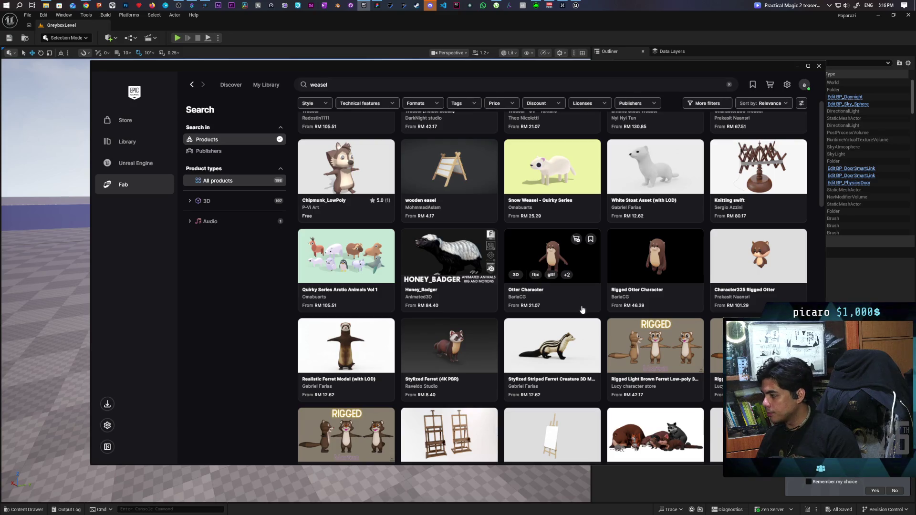
pyautogui.scroll(-2, 581, 305)
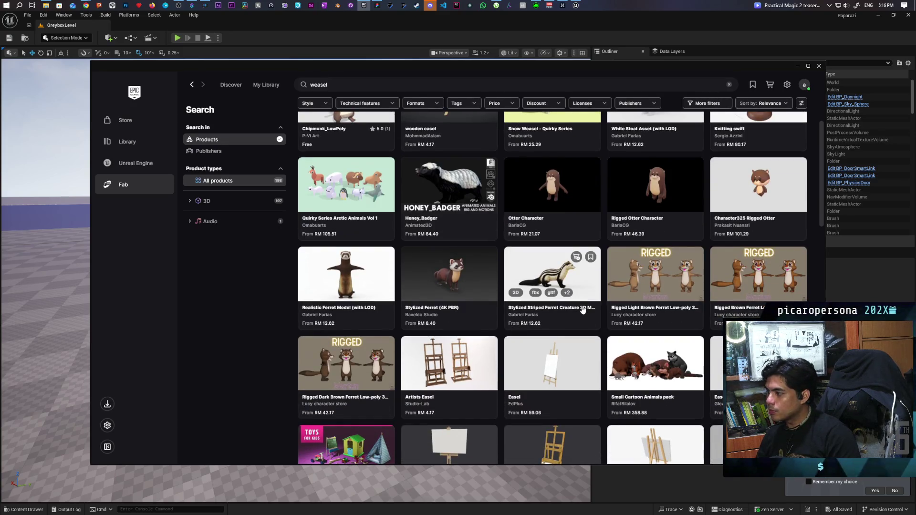
pyautogui.scroll(-1, 581, 317)
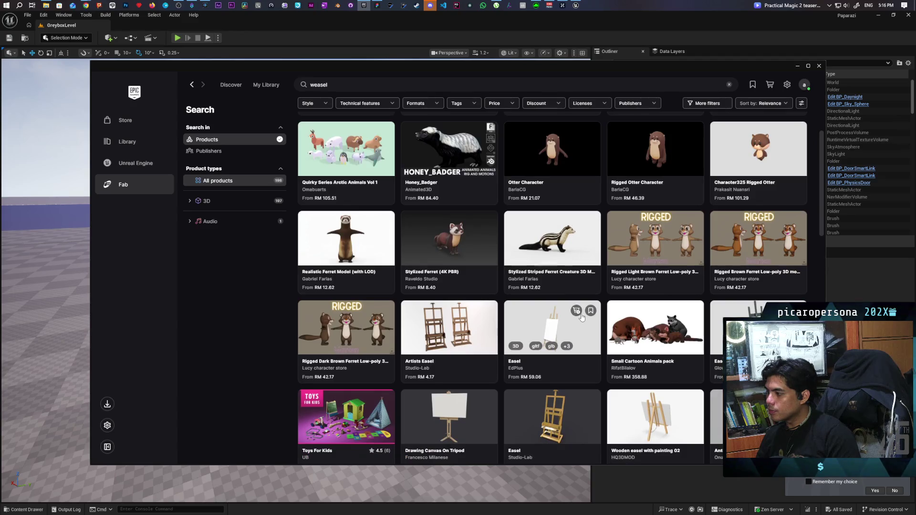
pyautogui.scroll(-2, 581, 316)
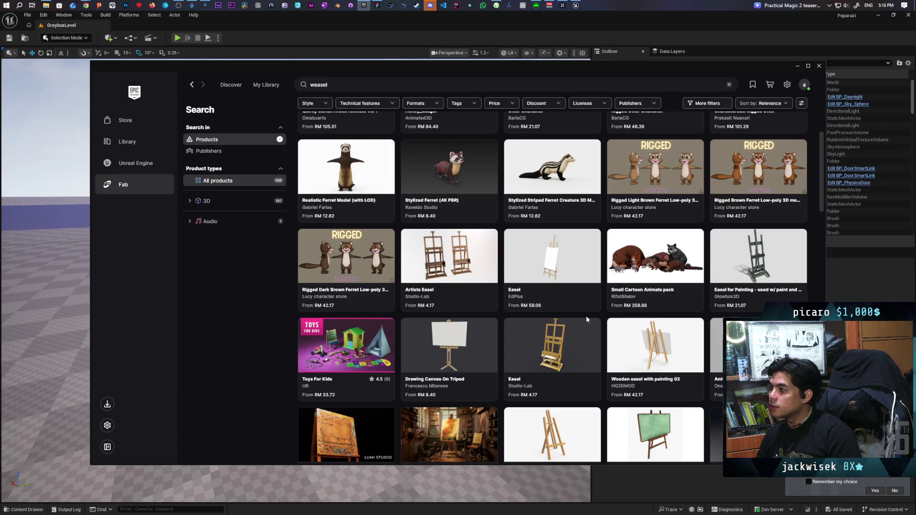
pyautogui.scroll(1, 585, 315)
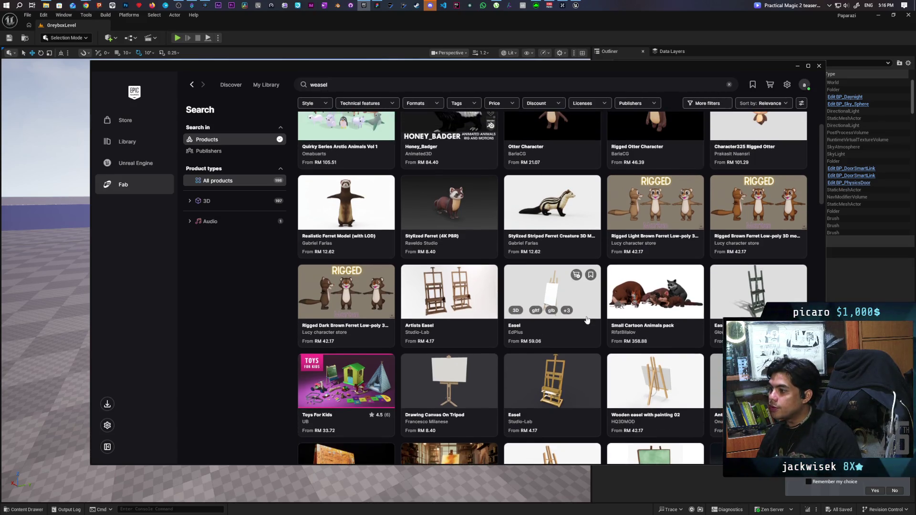
pyautogui.scroll(5, 585, 316)
pyautogui.click(500, 133)
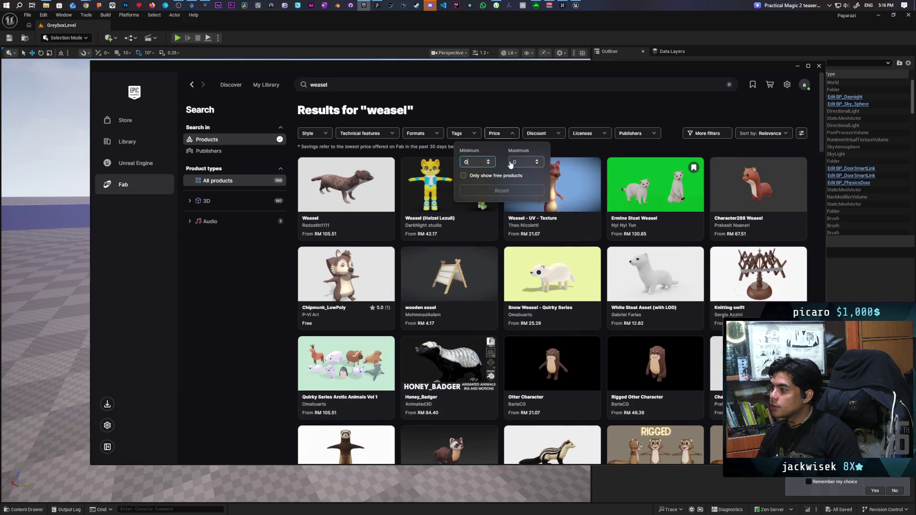
# Step: Show only free products and search for 'raccoon'
pyautogui.click(479, 176)
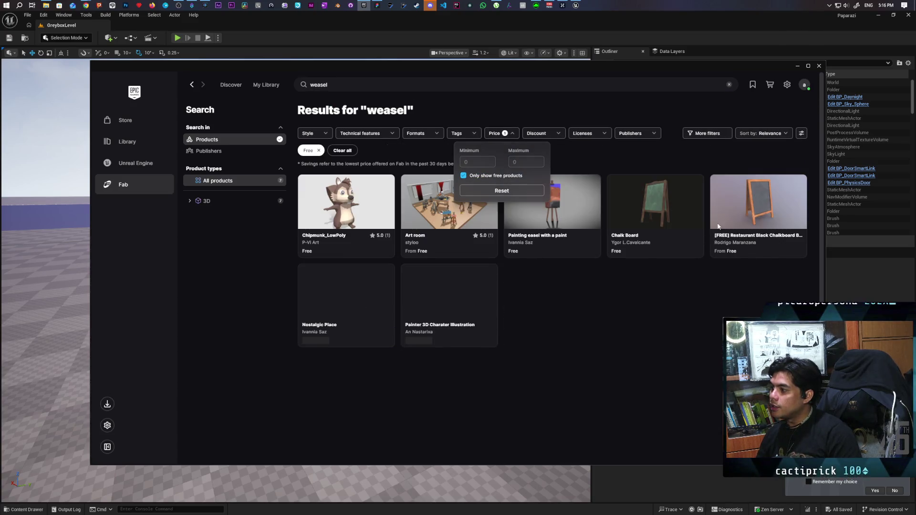
pyautogui.click(619, 324)
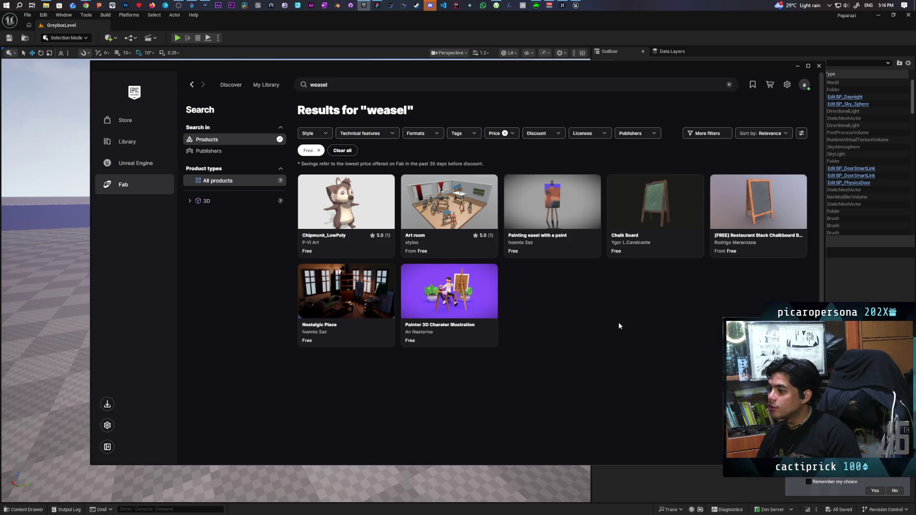
pyautogui.click(319, 84)
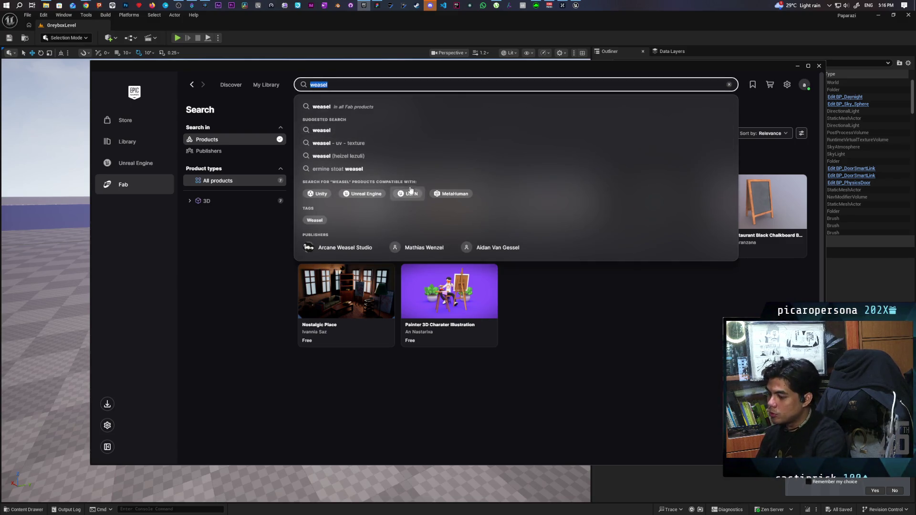
pyautogui.write('raccoo')
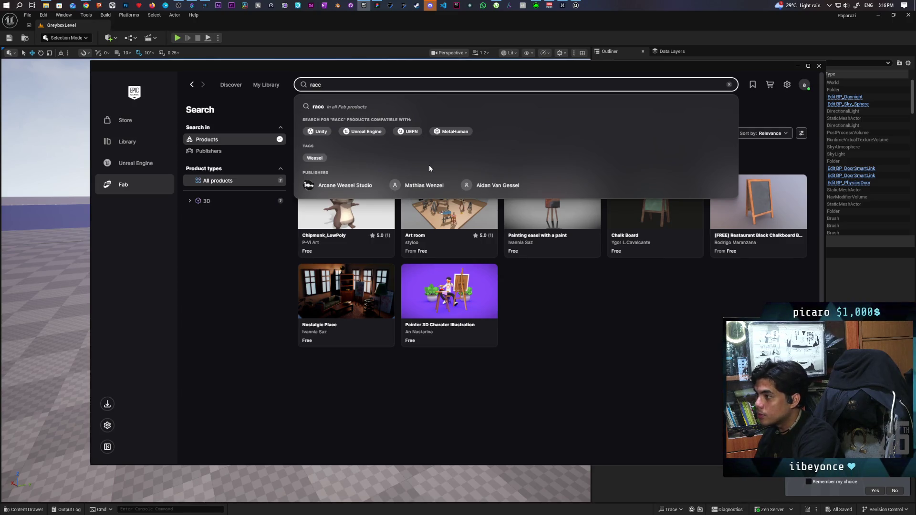
pyautogui.write('n')
pyautogui.press('Return')
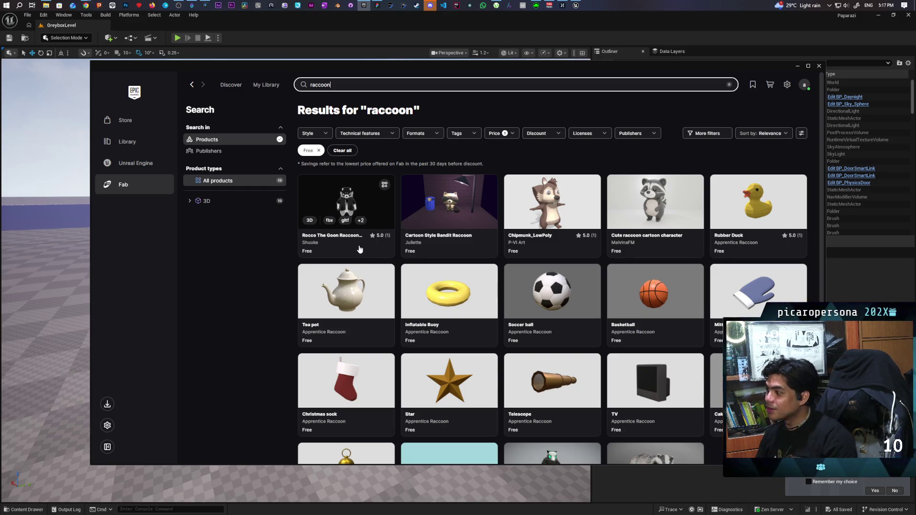
# Step: Browse the raccoon results, then remove the free-only filter
pyautogui.scroll(-2, 361, 242)
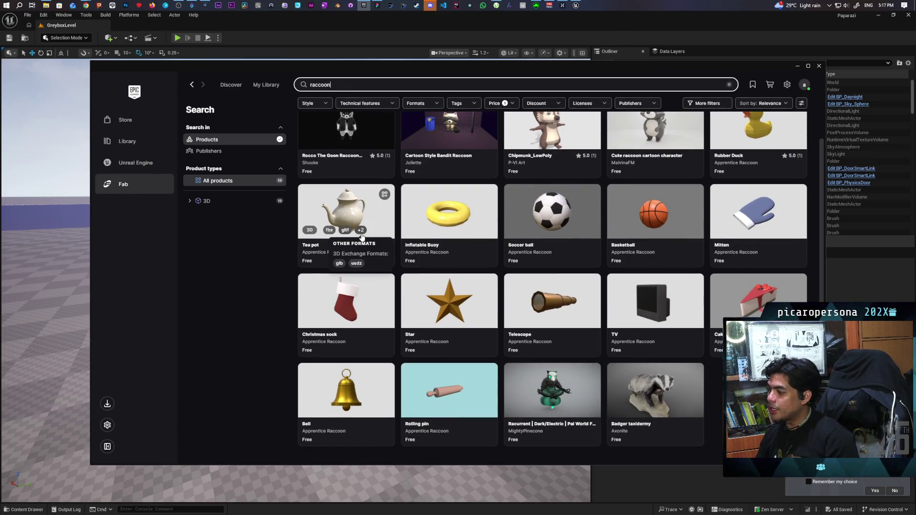
pyautogui.scroll(2, 362, 237)
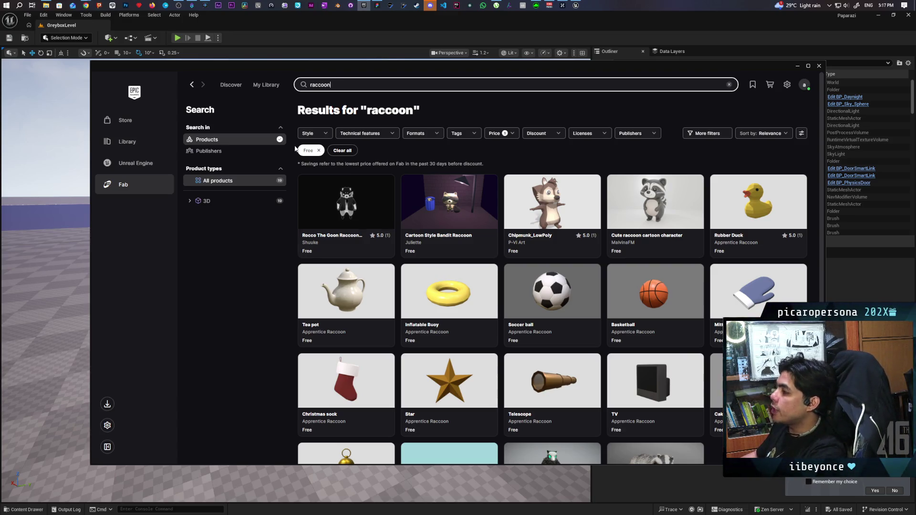
pyautogui.click(319, 151)
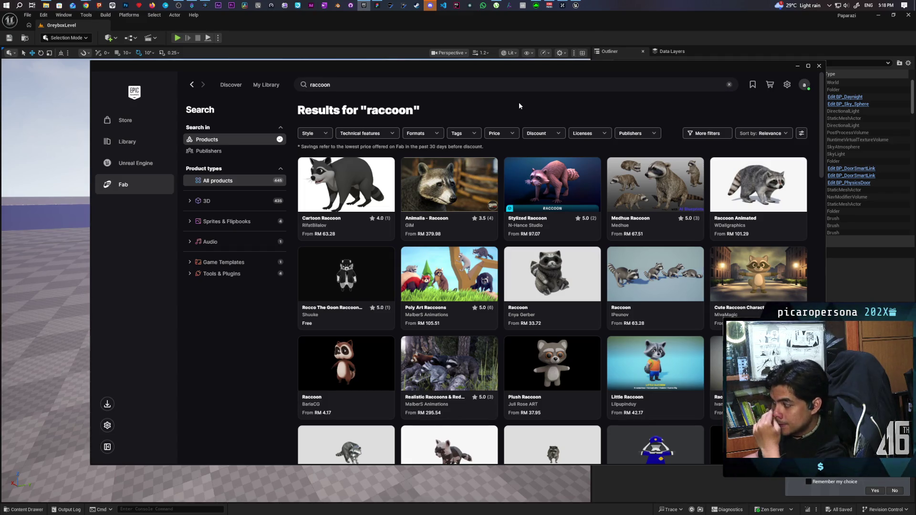
# Step: Replace the search text with 'weasel' and rerun the search
pyautogui.doubleClick(337, 86)
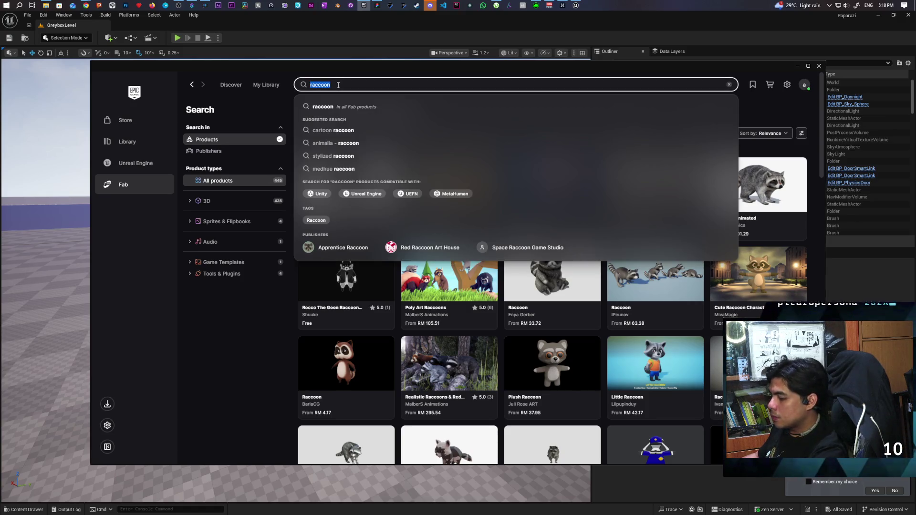
pyautogui.write('wease')
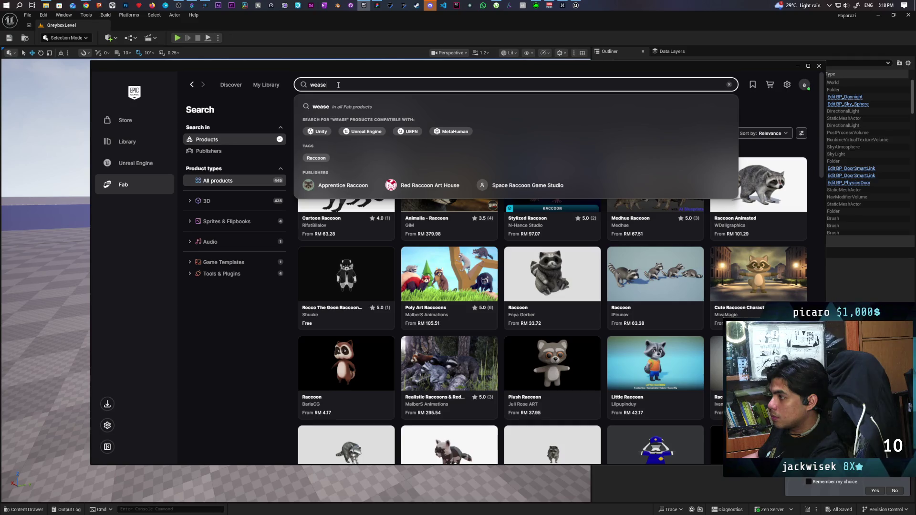
pyautogui.write('l')
pyautogui.press('Return')
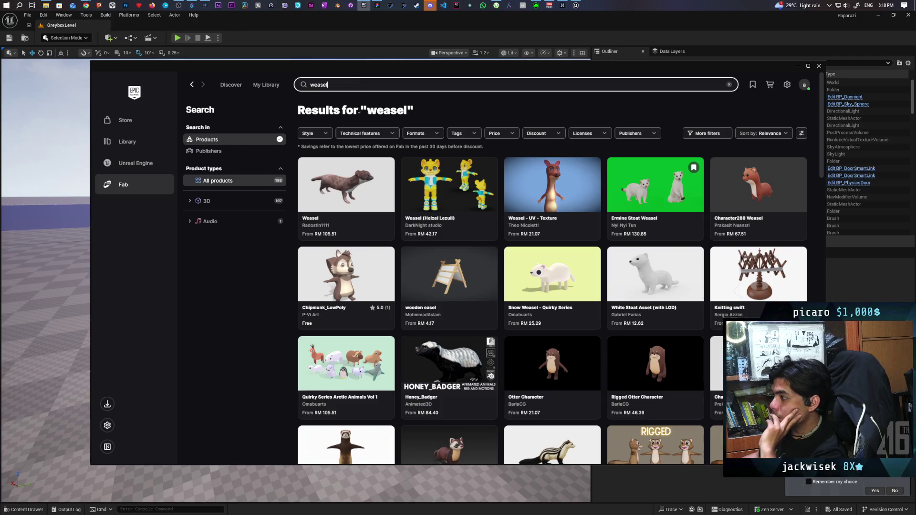
pyautogui.click(505, 134)
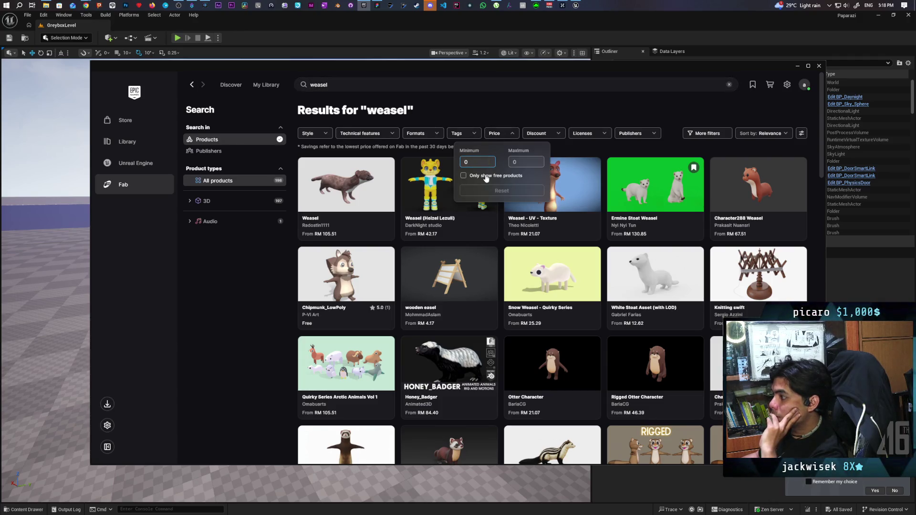
pyautogui.click(464, 175)
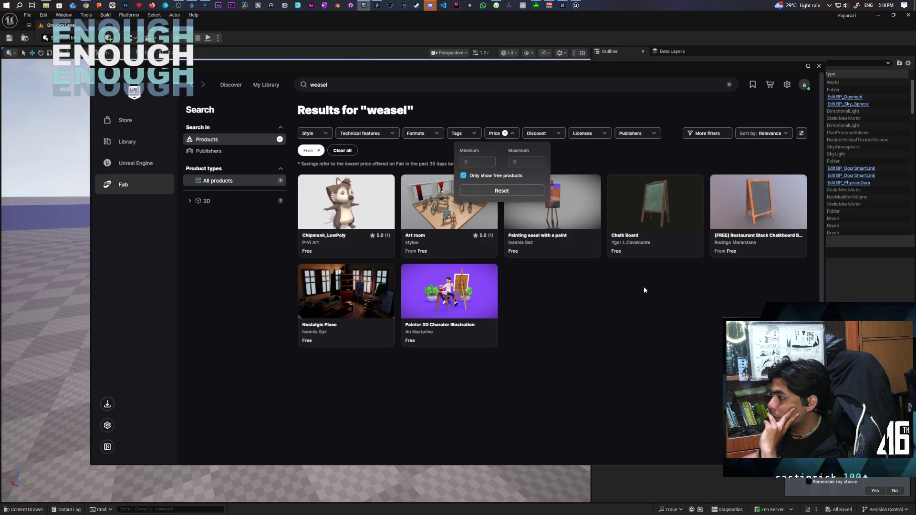
pyautogui.click(342, 151)
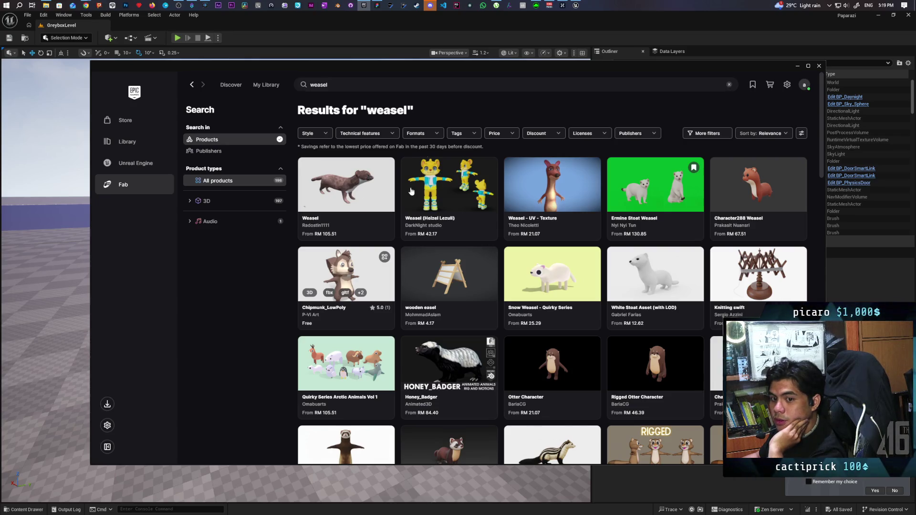
# Step: Minimize and restore the launcher, then show the Unreal Engine library down to My Projects
pyautogui.click(363, 6)
pyautogui.click(364, 6)
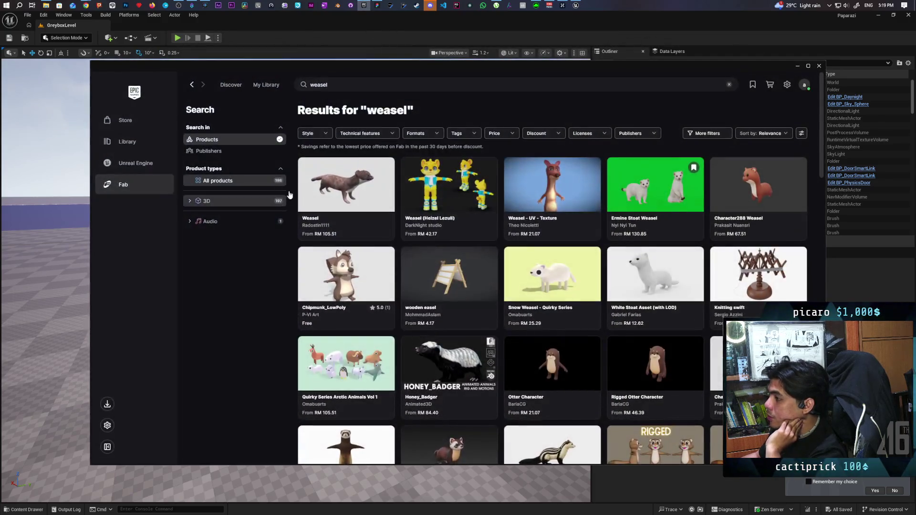
pyautogui.click(142, 167)
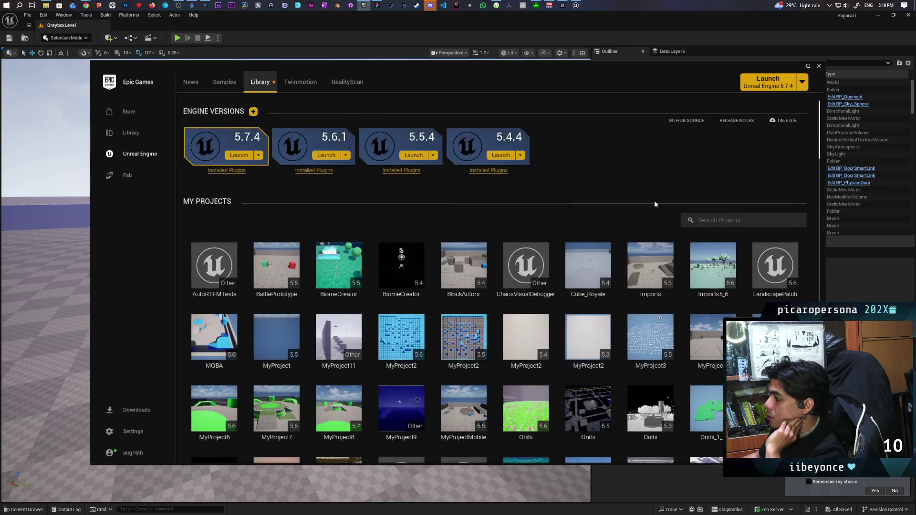
pyautogui.scroll(-3, 654, 202)
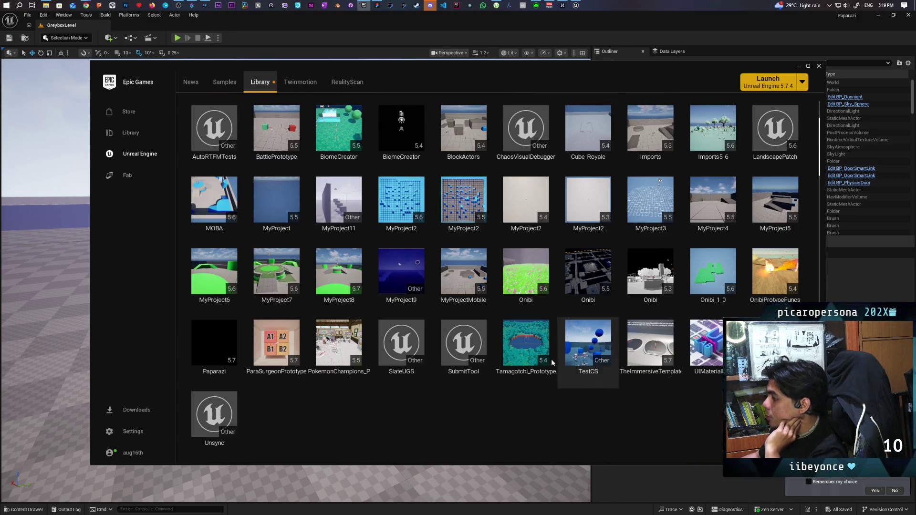
# Step: Launch the Onibi project from My Projects and open its content to browse levels
pyautogui.click(533, 282)
pyautogui.doubleClick(533, 282)
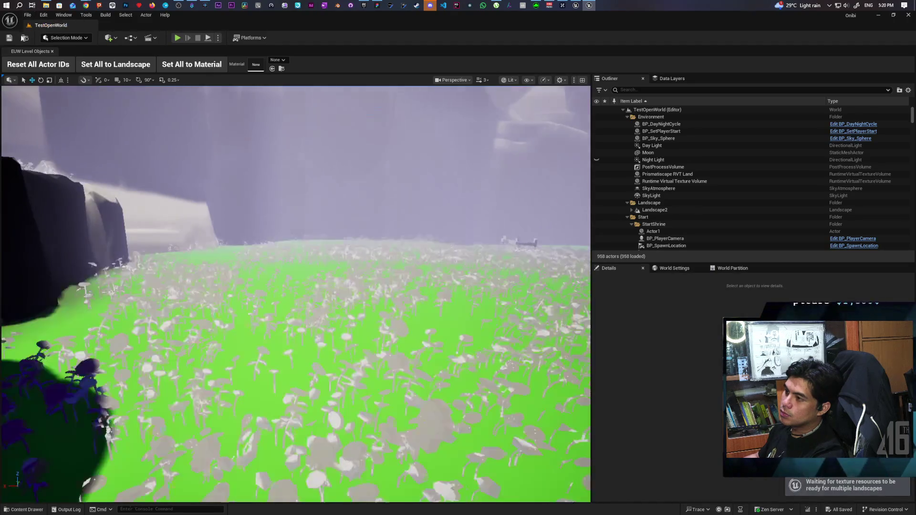
pyautogui.click(24, 37)
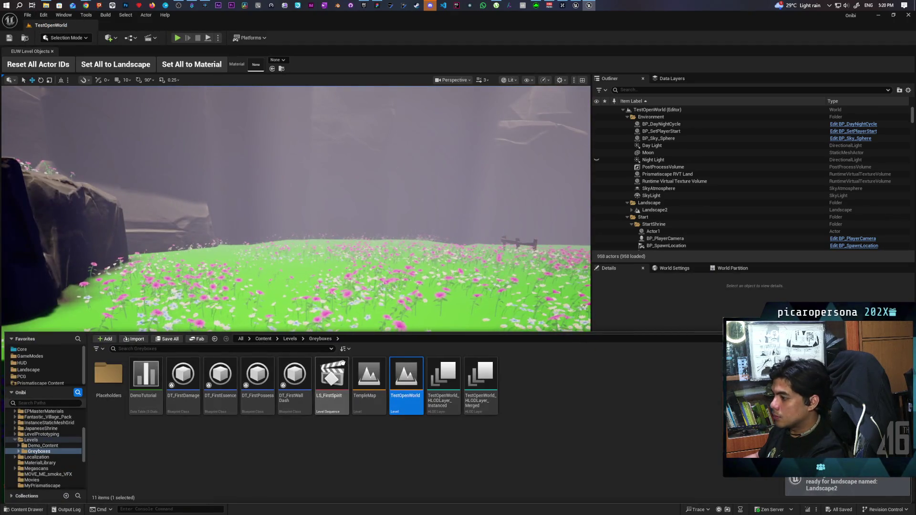
# Step: Open the SnowMapTest level from the Levels folder and start a play-in-editor session
pyautogui.click(290, 339)
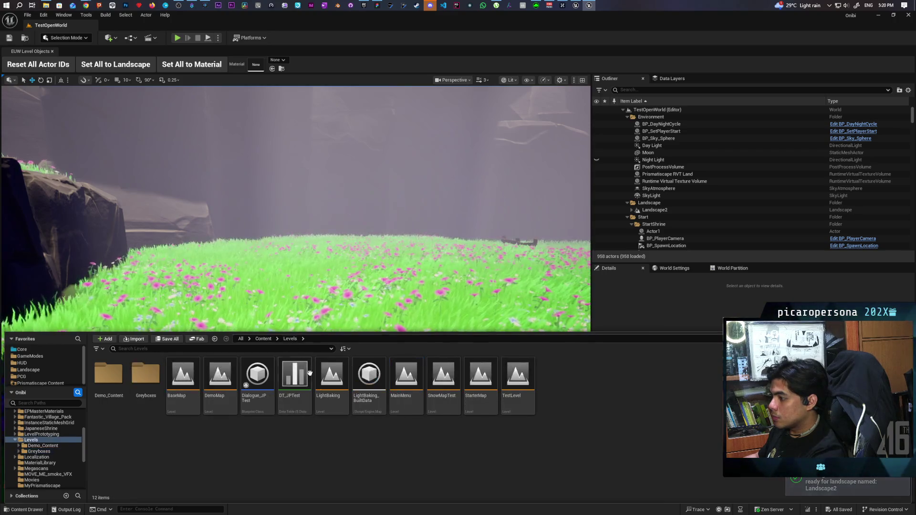
pyautogui.doubleClick(443, 382)
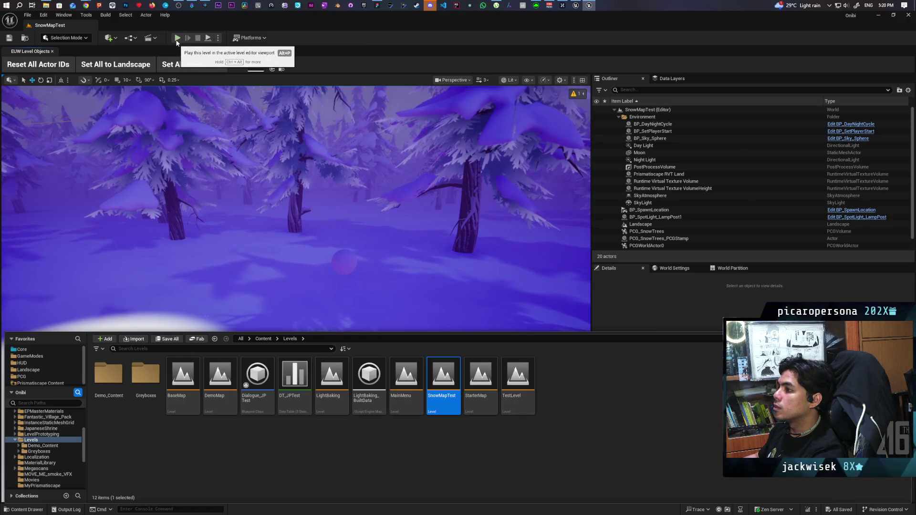
pyautogui.hotkey('alt', 'p')
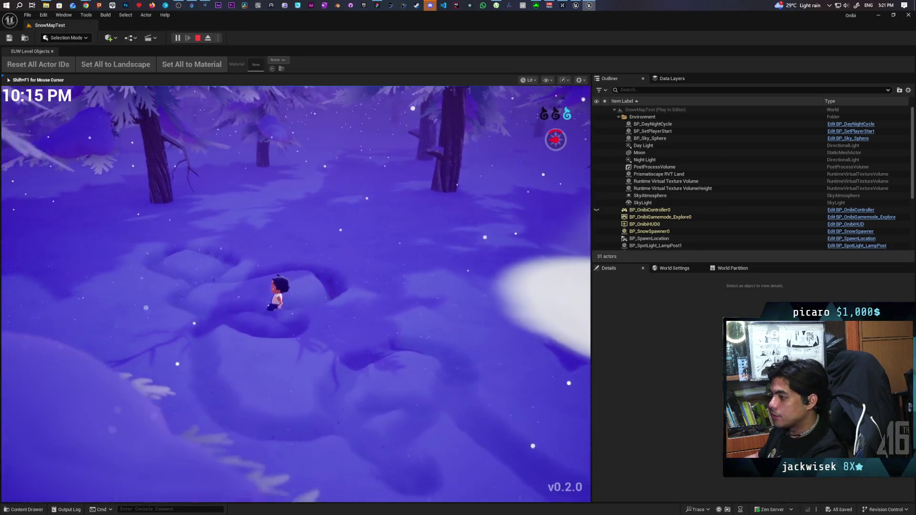
# Step: Walk the character forward through the snowy night forest in SnowMapTest
pyautogui.press('w')
pyautogui.press('w')
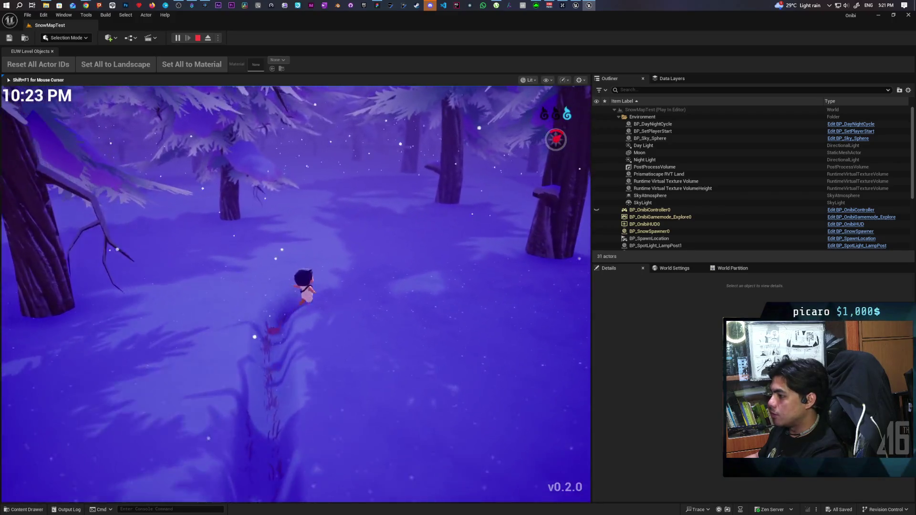
# Step: Walk the character back and side to side through the snow, then stop the play session
pyautogui.press('s')
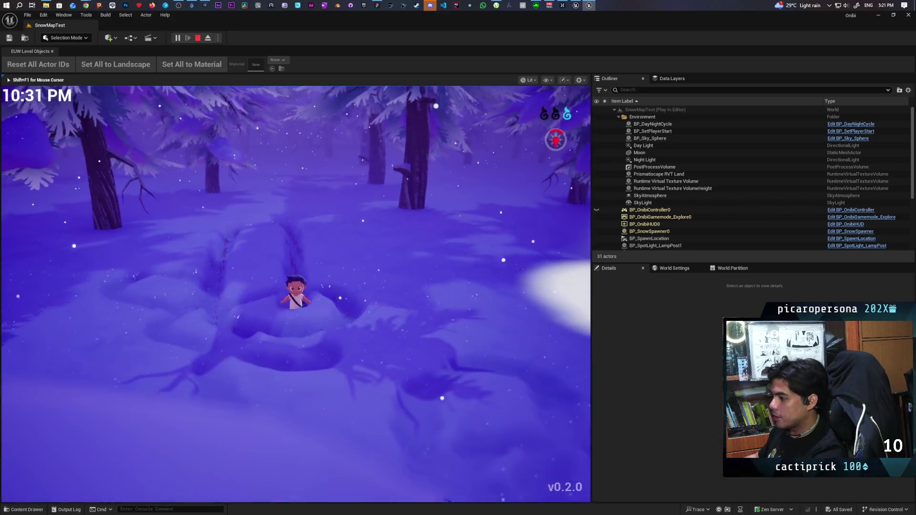
pyautogui.press('s')
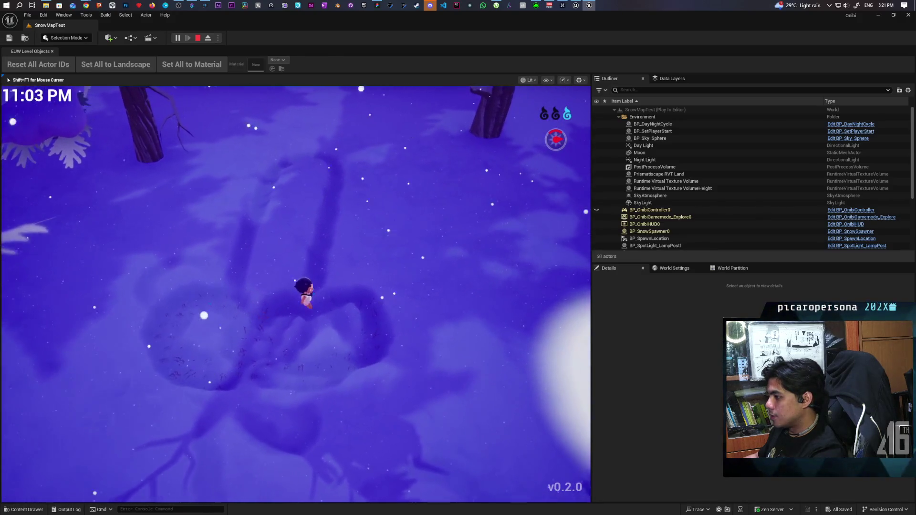
pyautogui.press('a')
pyautogui.press('d')
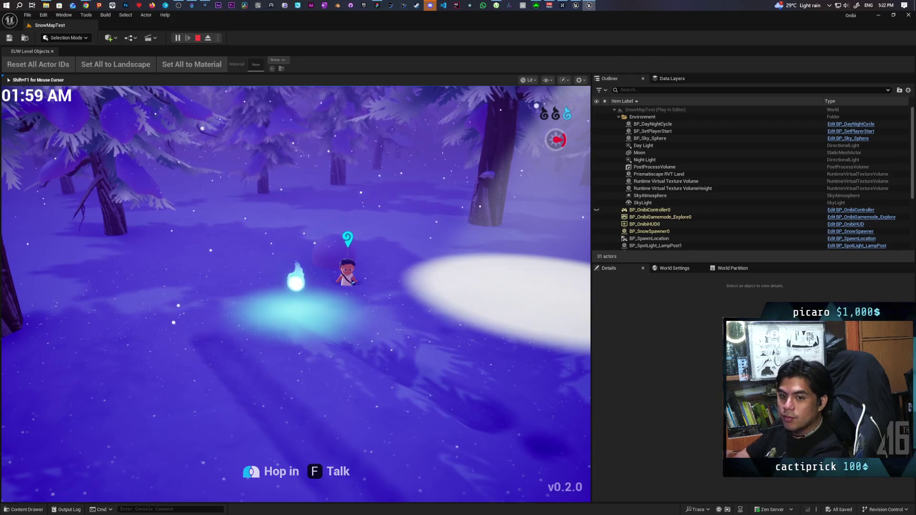
pyautogui.press('Escape')
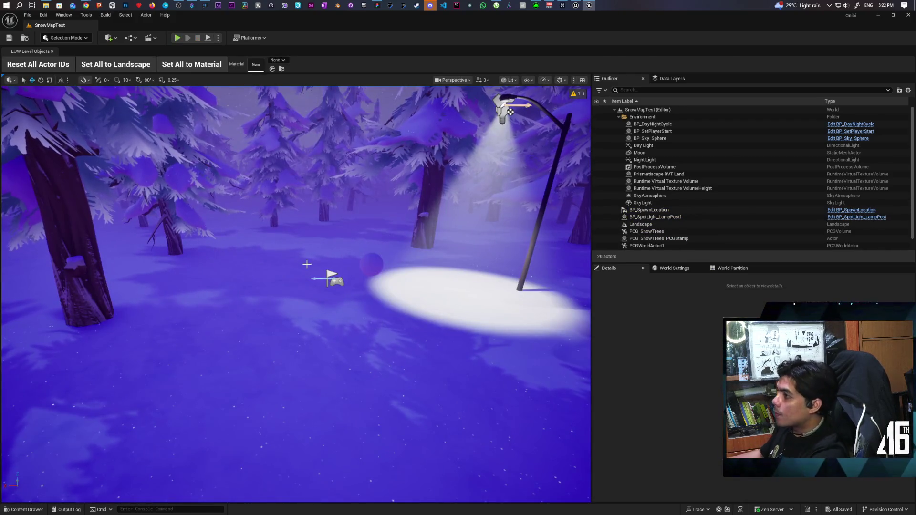
# Step: Close the SnowMapTest editor and set Number of Players to 2 in the Play options
pyautogui.click(906, 15)
pyautogui.moveTo(304, 32)
pyautogui.mouseDown()
pyautogui.moveTo(521, 27)
pyautogui.moveTo(482, 27)
pyautogui.mouseUp()
pyautogui.click(442, 41)
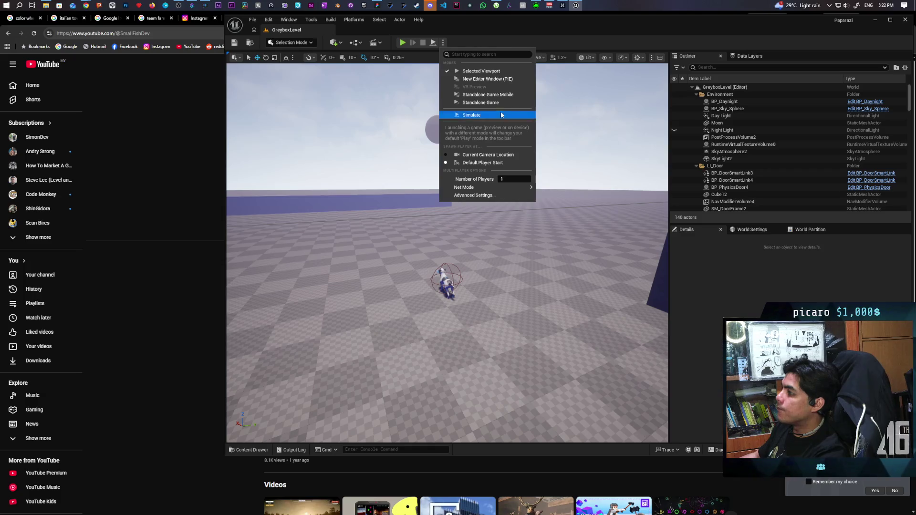
pyautogui.moveTo(516, 179); pyautogui.dragTo(527, 179)
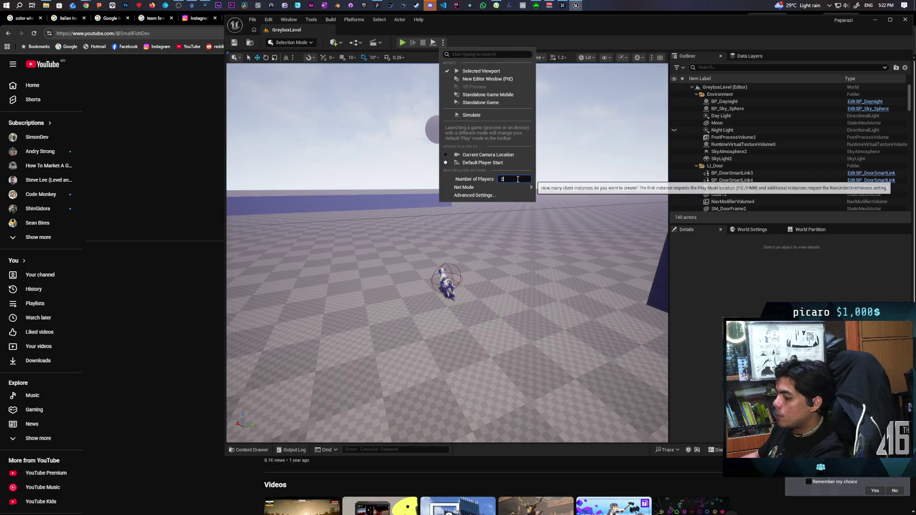
pyautogui.moveTo(529, 191)
pyautogui.click(554, 198)
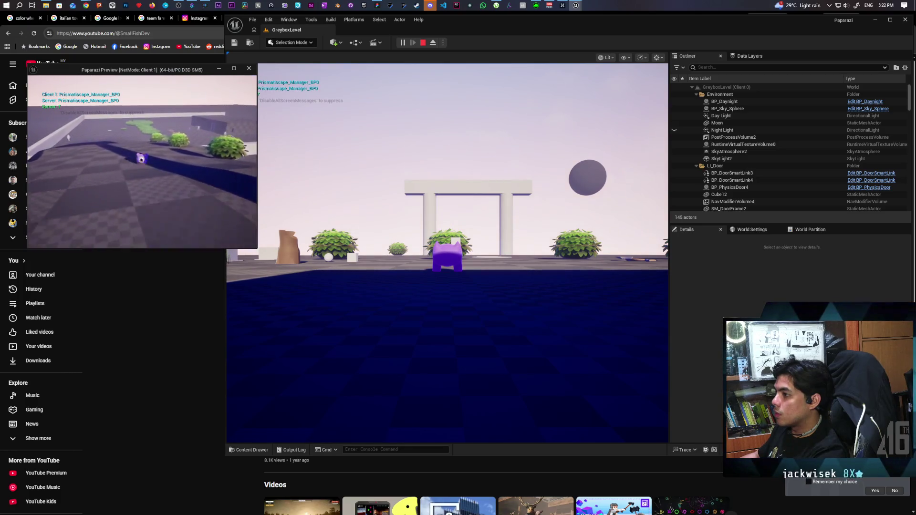
# Step: Run the Debug Avoidance 1 console command in the client preview, then stop play
pyautogui.press('`')
pyautogui.press('Up')
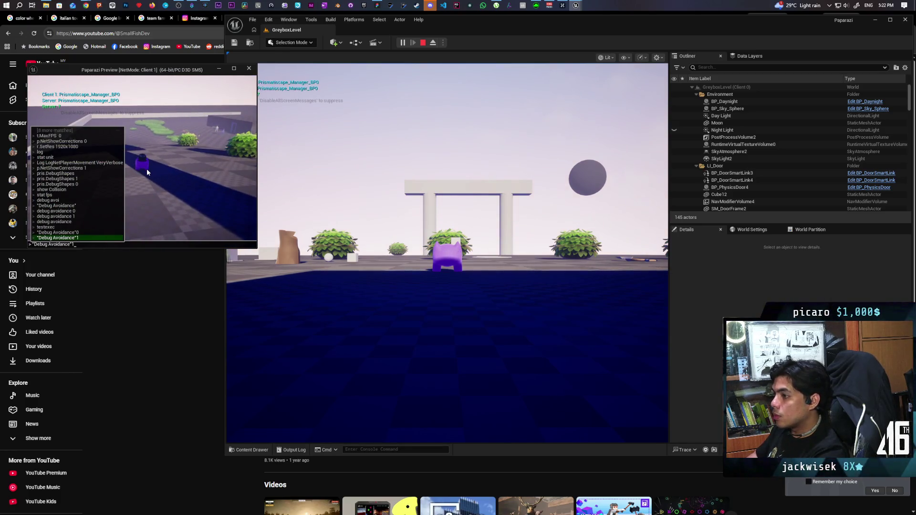
pyautogui.press('Return')
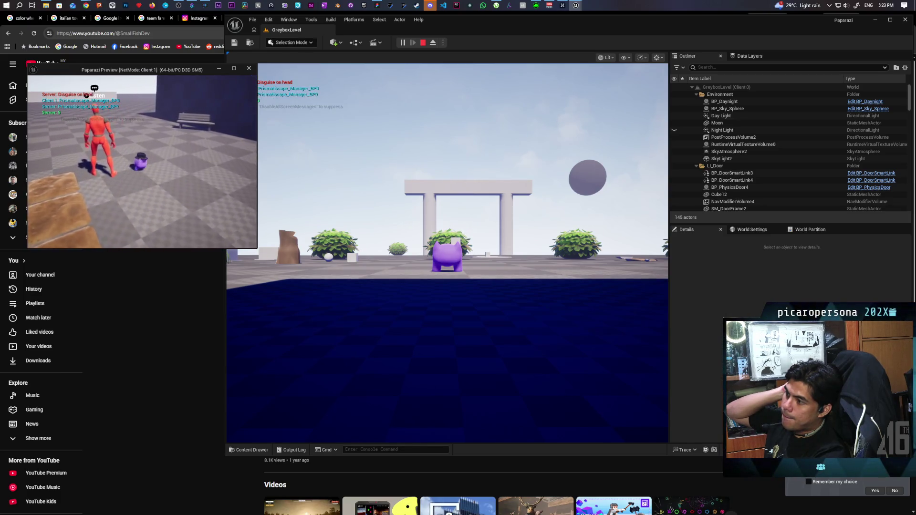
pyautogui.press('Escape')
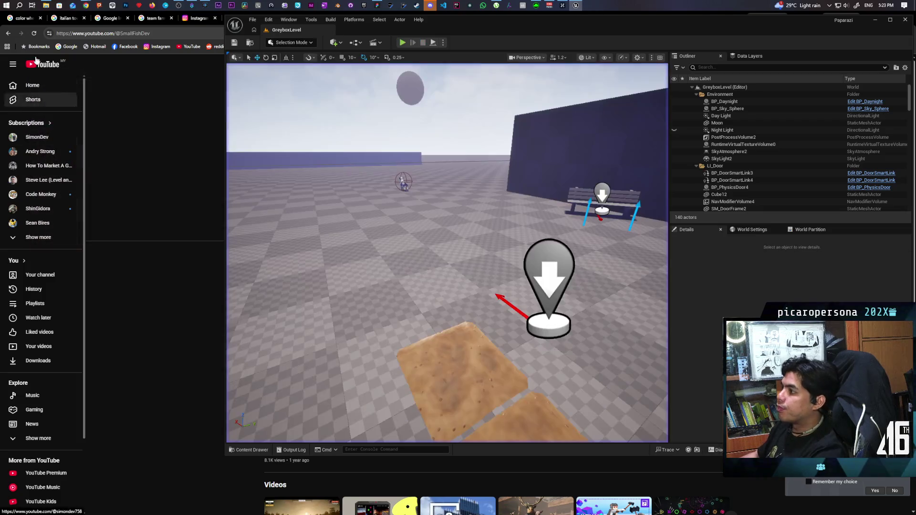
# Step: Restart the play session, test the character's disguise with E, and stop it
pyautogui.hotkey('alt', 'p')
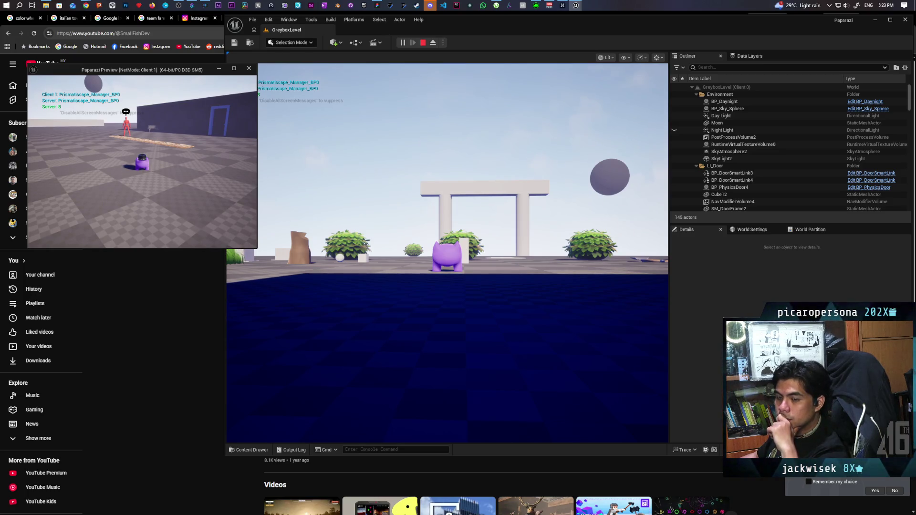
pyautogui.press('e')
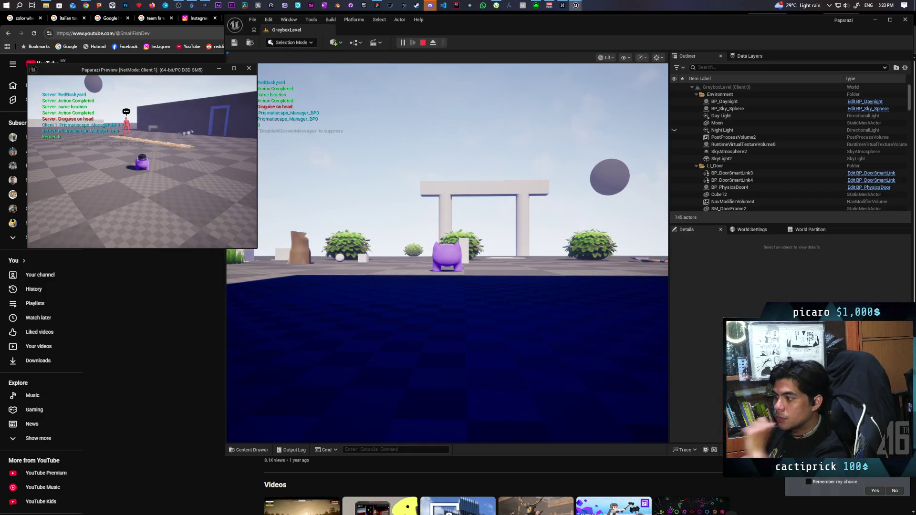
pyautogui.press('Escape')
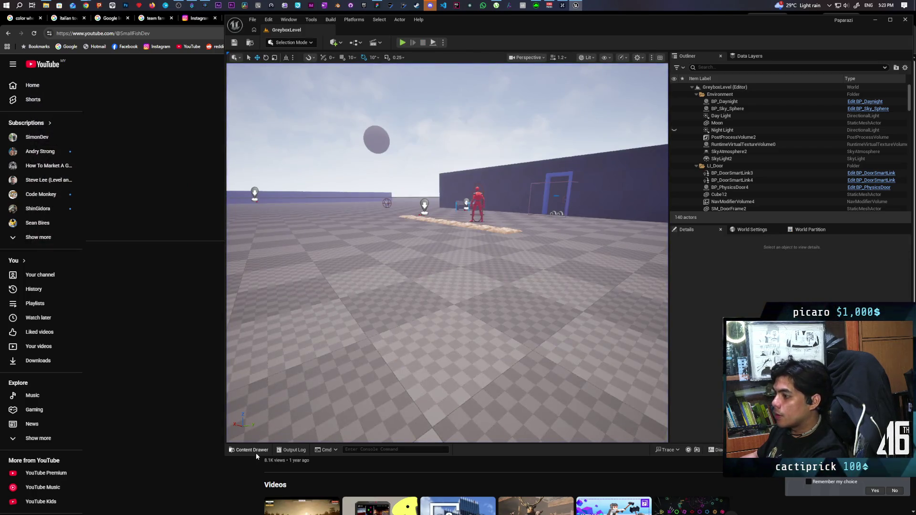
pyautogui.click(252, 450)
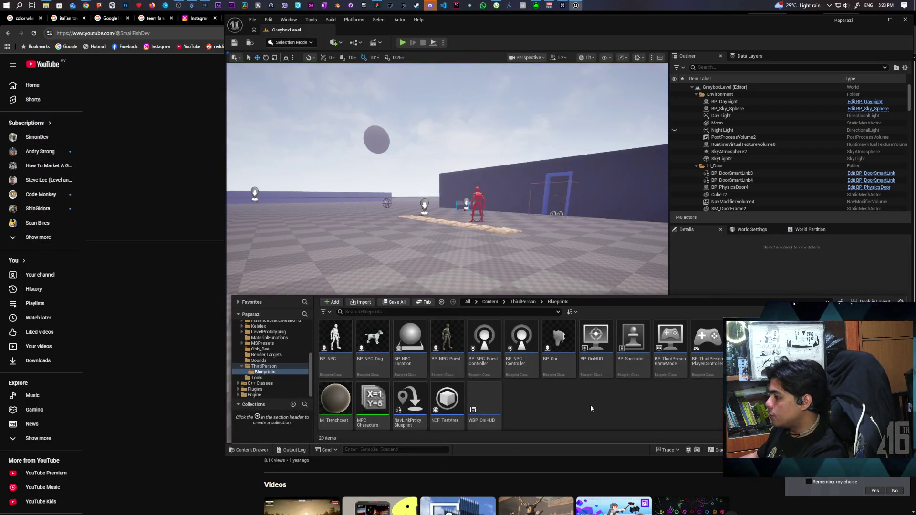
# Step: Open BP_NPC, inspect its Switch Has Authority and Bind Event nodes, and return to GreyboxLevel
pyautogui.doubleClick(336, 341)
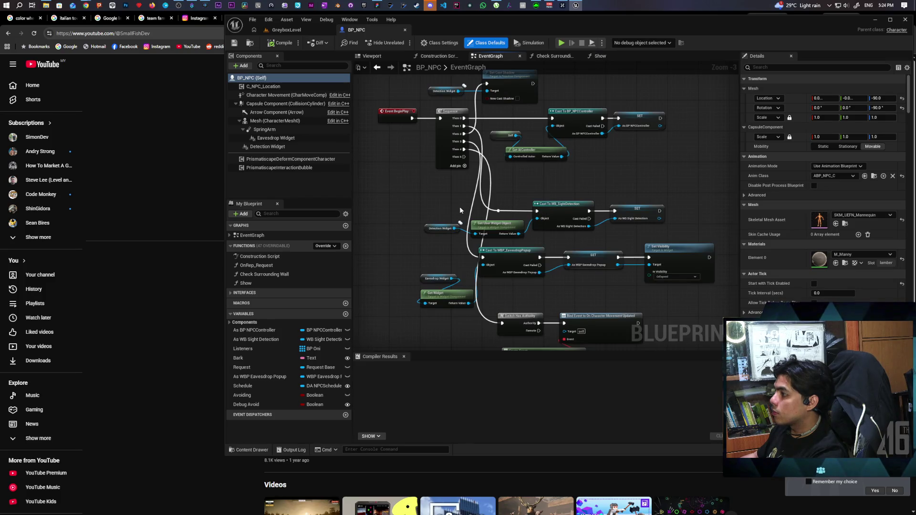
pyautogui.moveTo(439, 209); pyautogui.dragTo(421, 78)
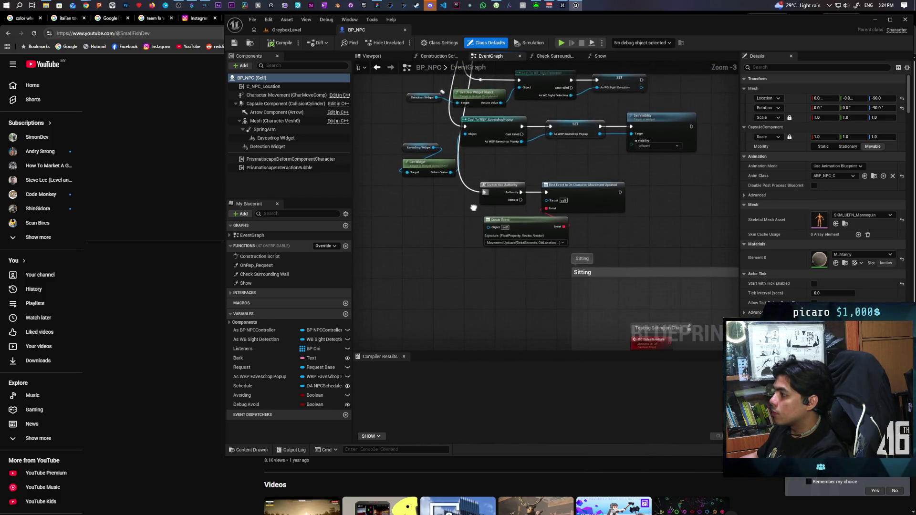
pyautogui.scroll(2, 473, 207)
pyautogui.moveTo(473, 207)
pyautogui.mouseDown()
pyautogui.moveTo(432, 262)
pyautogui.moveTo(457, 268)
pyautogui.moveTo(469, 291)
pyautogui.mouseUp()
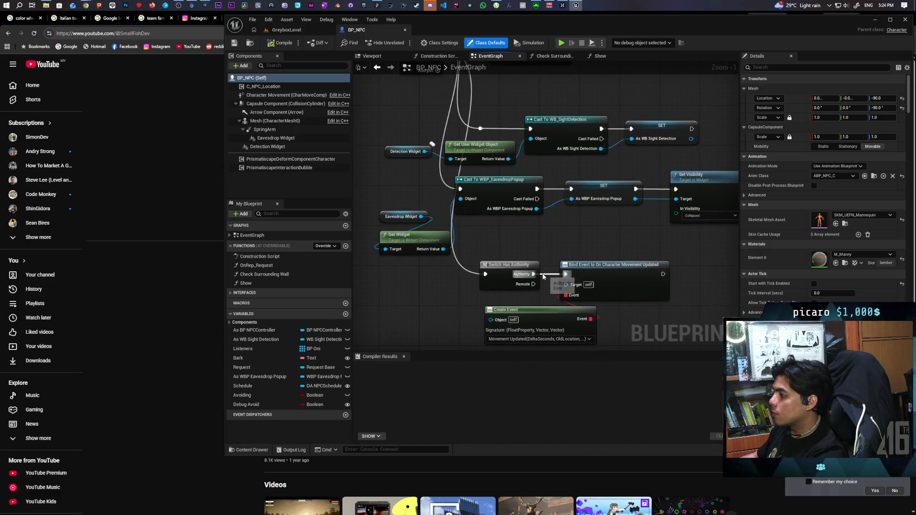
pyautogui.click(296, 28)
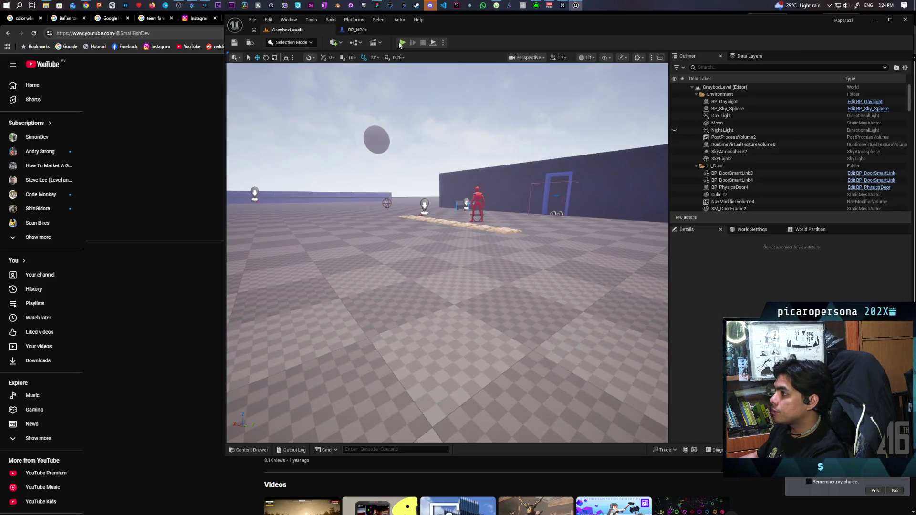
pyautogui.hotkey('alt', 'p')
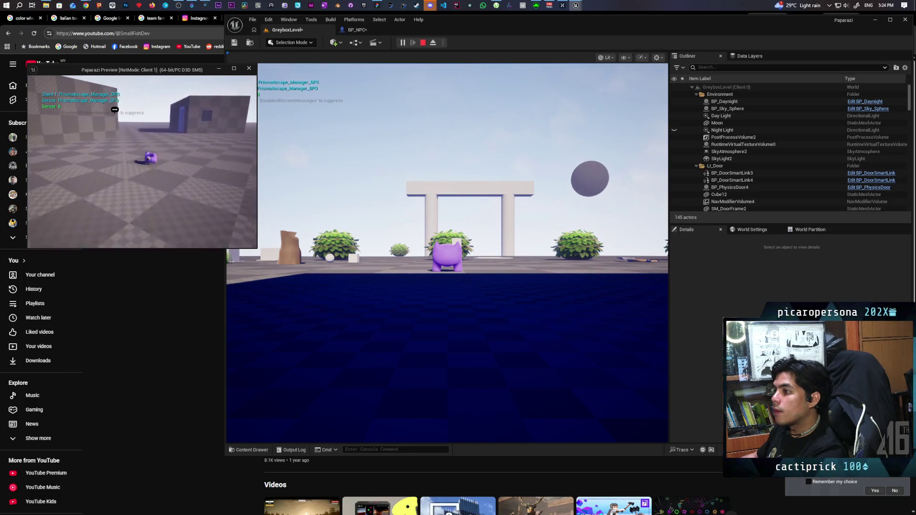
# Step: Wire BP_NPC's Switch Has Authority Authority pin into the Bind Event node's exec input
pyautogui.press('Escape')
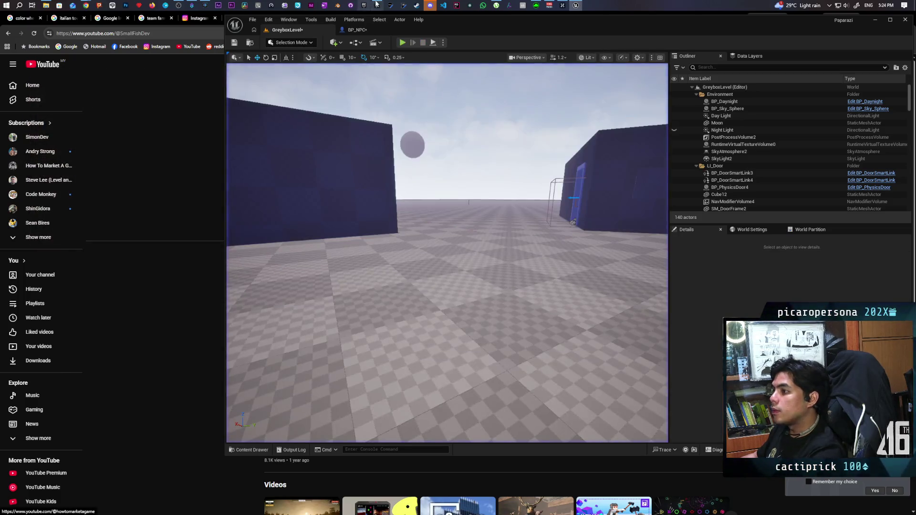
pyautogui.click(357, 30)
pyautogui.moveTo(534, 274); pyautogui.dragTo(566, 273)
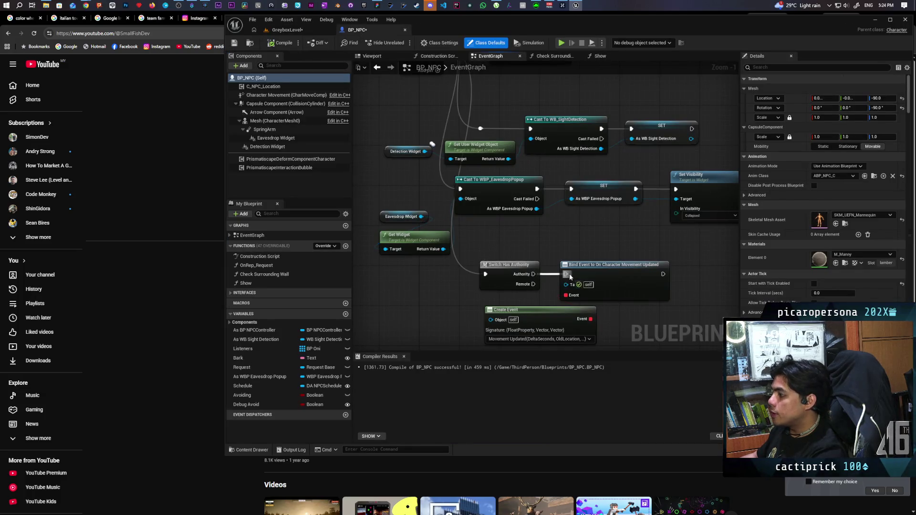
pyautogui.click(291, 30)
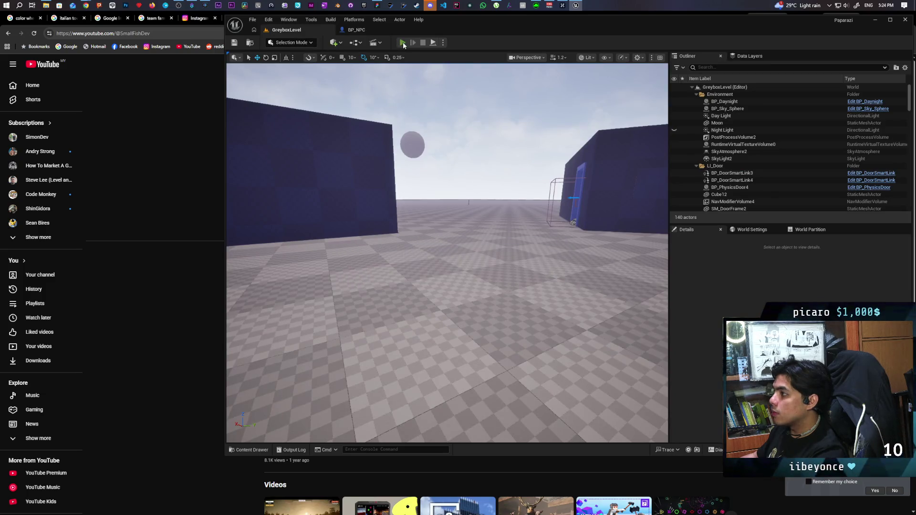
# Step: Start and restart a play test, walking the character toward the white arch and blue wall
pyautogui.click(403, 43)
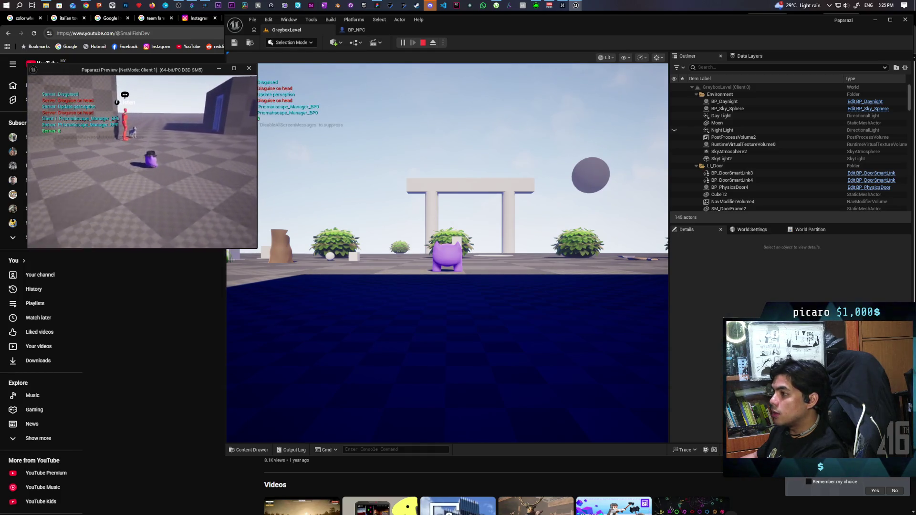
pyautogui.press('Escape')
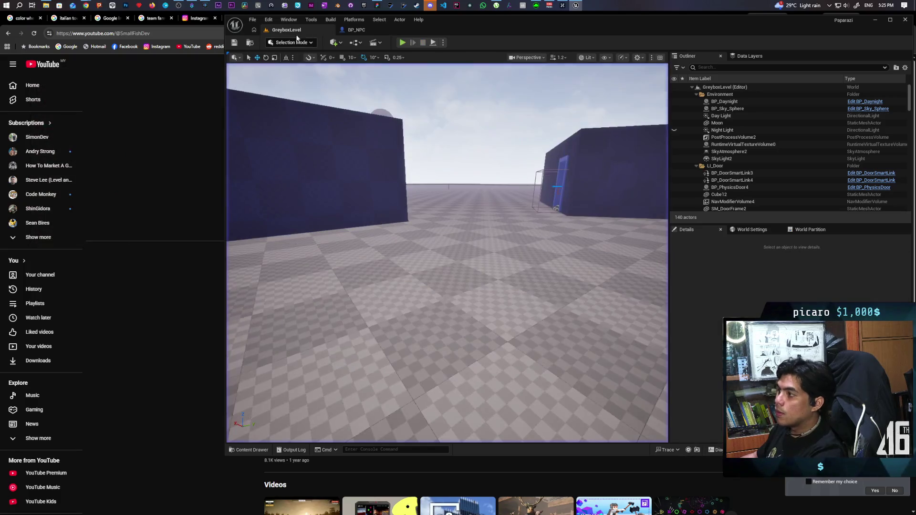
pyautogui.hotkey('alt', 'p')
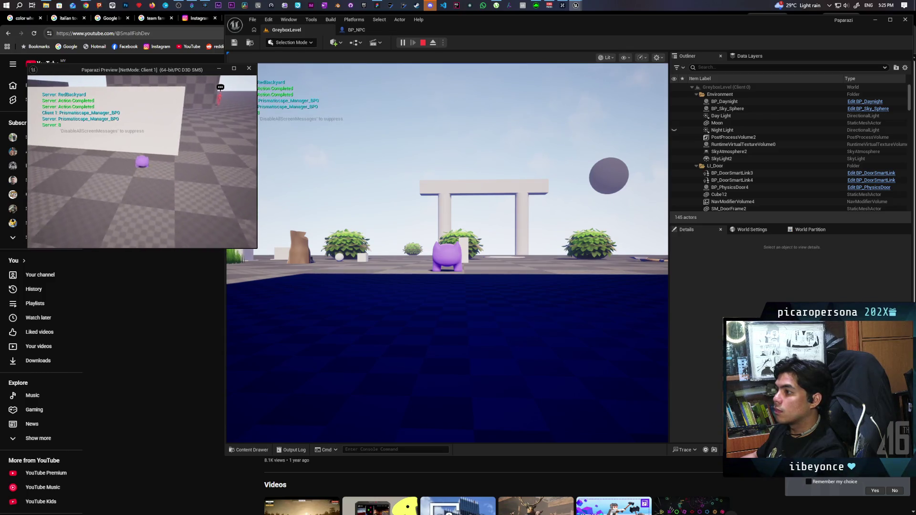
pyautogui.click(446, 253)
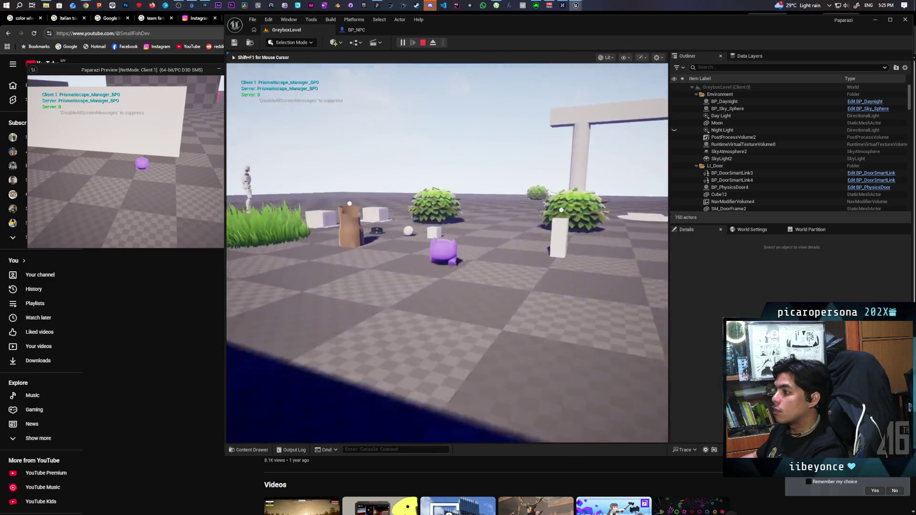
pyautogui.press('w')
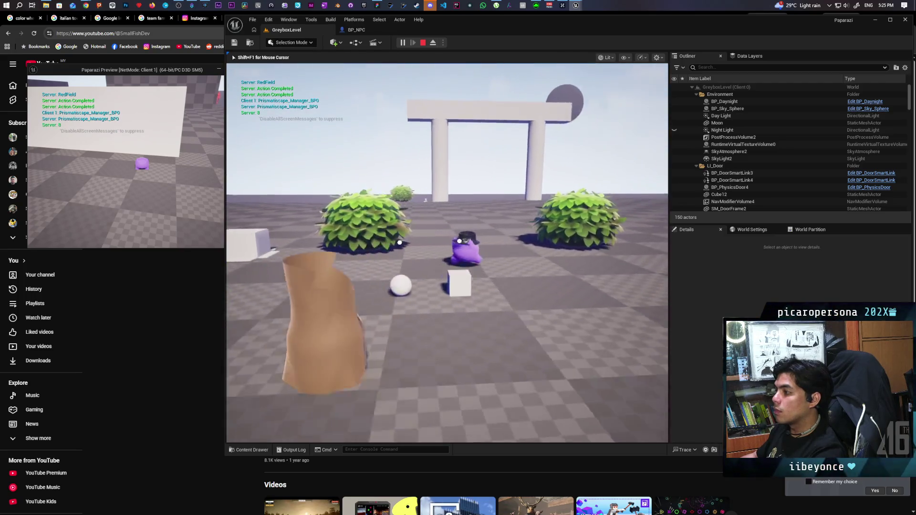
pyautogui.press('e')
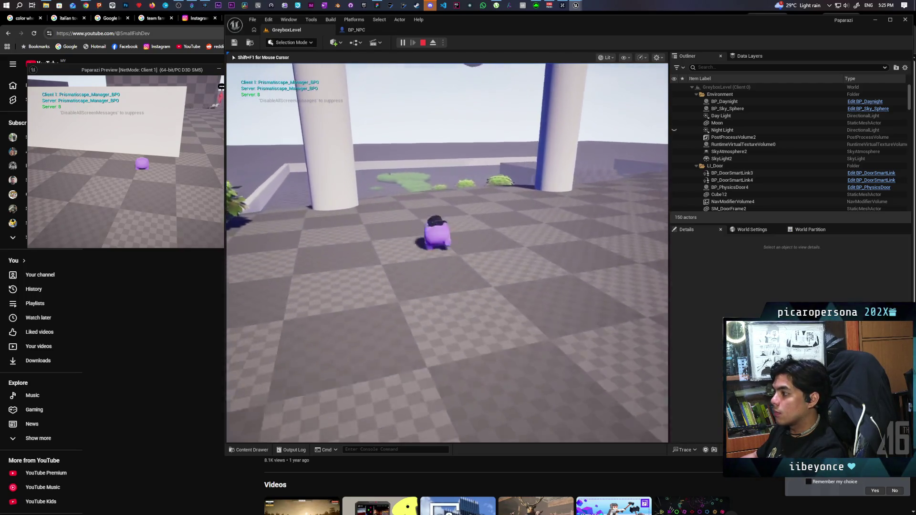
pyautogui.press('d')
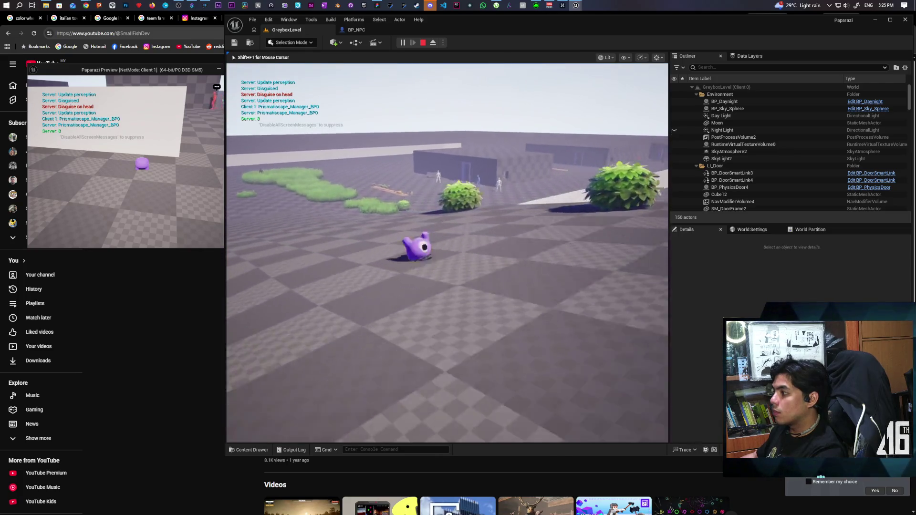
# Step: Walk past the mannequin and around the outlined NPCs to trigger debug messages, then stop
pyautogui.press('w')
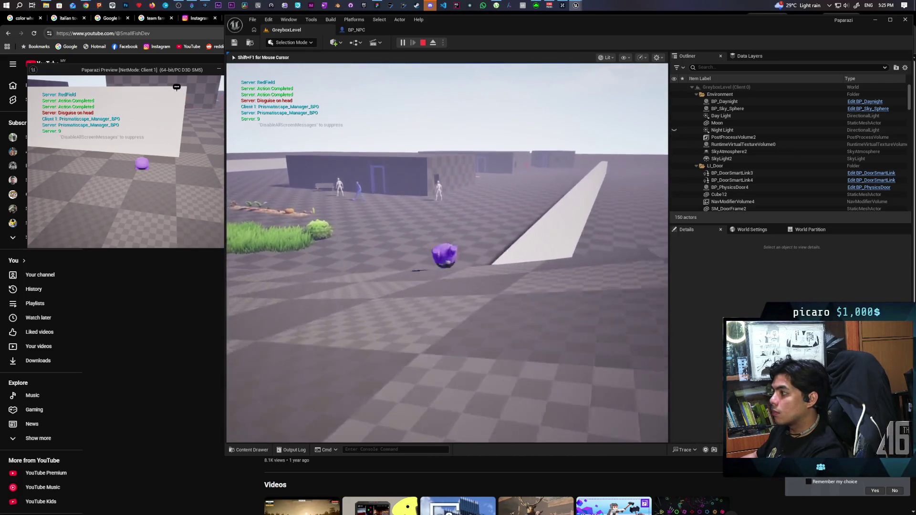
pyautogui.press('w')
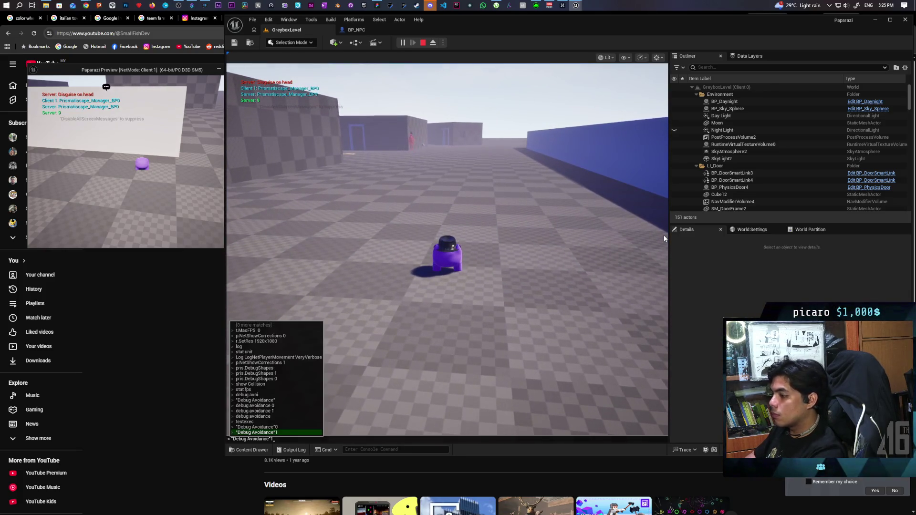
pyautogui.press('w')
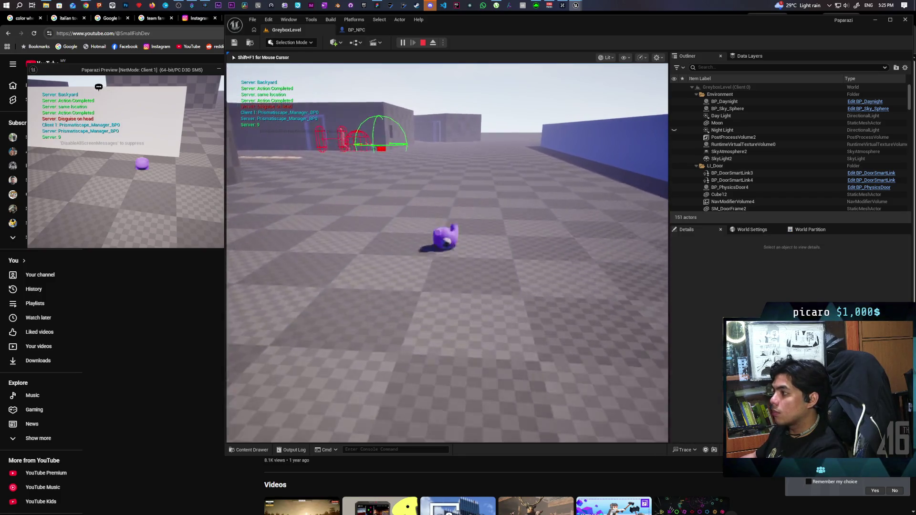
pyautogui.press('w')
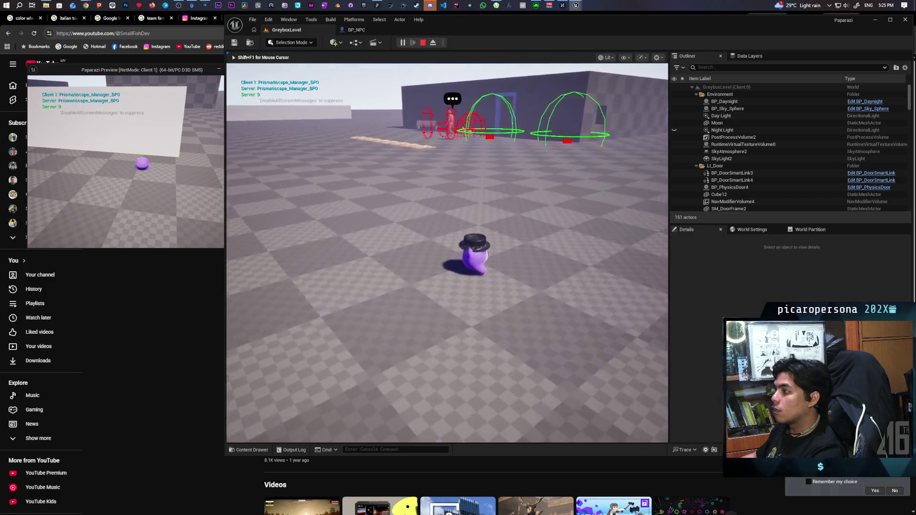
pyautogui.press('w')
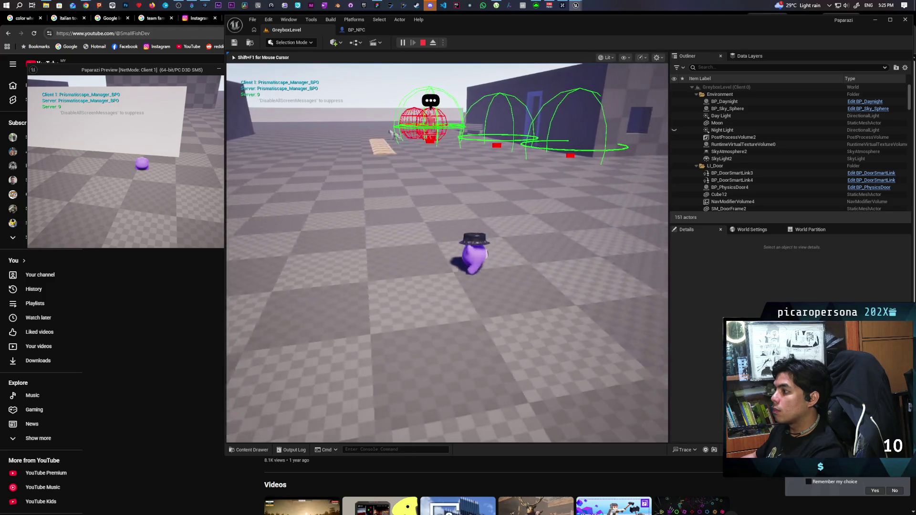
pyautogui.press('w')
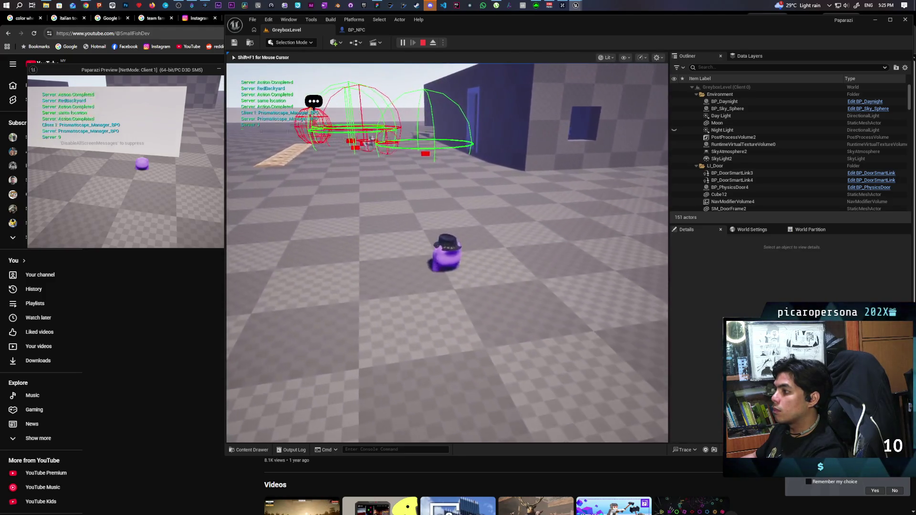
pyautogui.press('d')
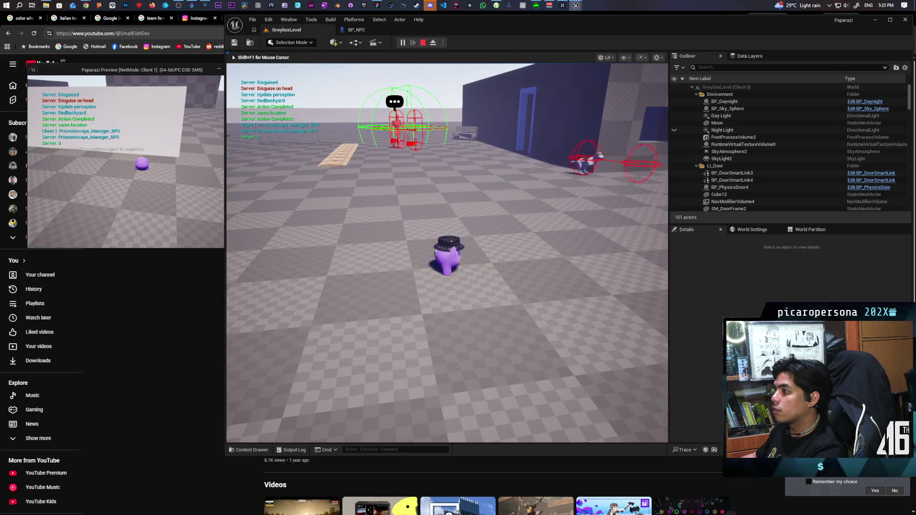
pyautogui.press('d')
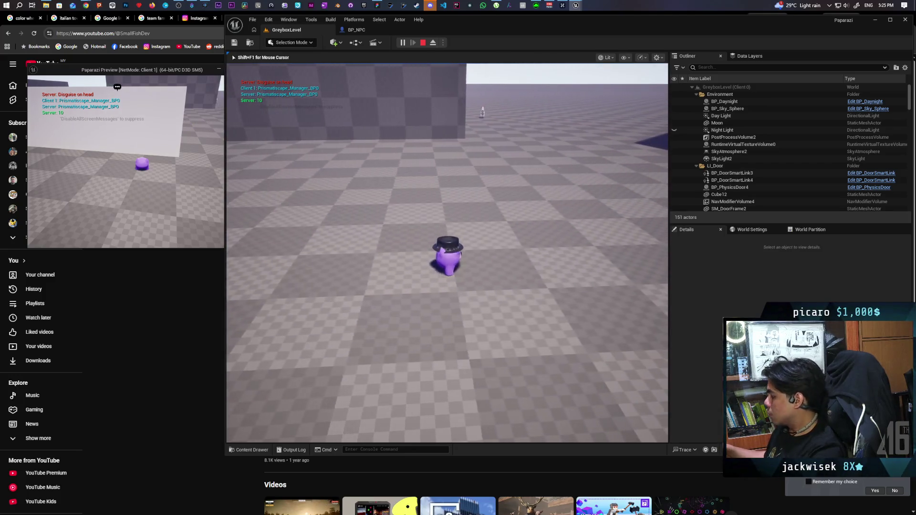
pyautogui.press('e')
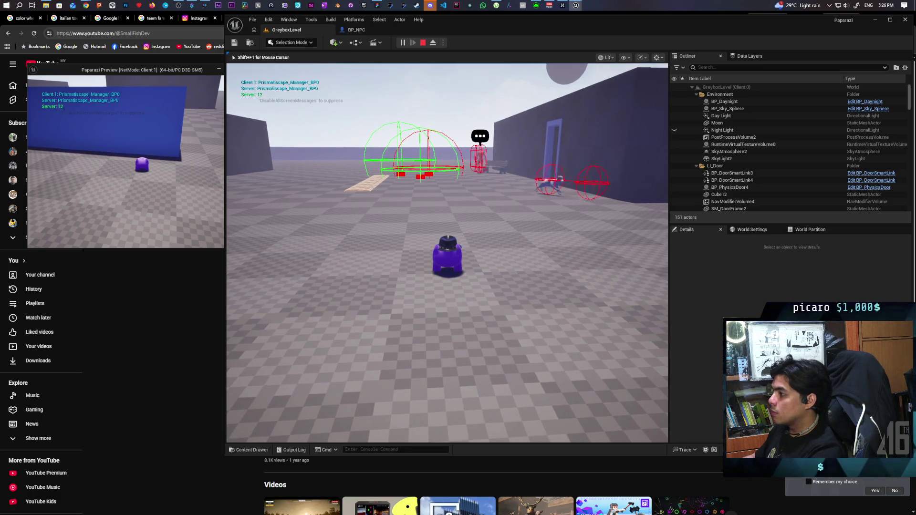
pyautogui.press('Escape')
pyautogui.click(403, 43)
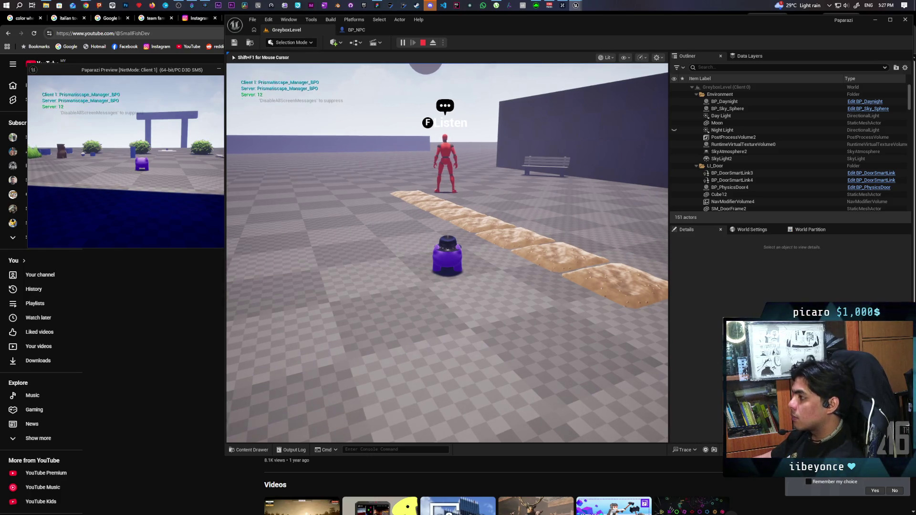
# Step: Stop the play test after reaching the red NPC and return to the BP_NPC event graph
pyautogui.press('Escape')
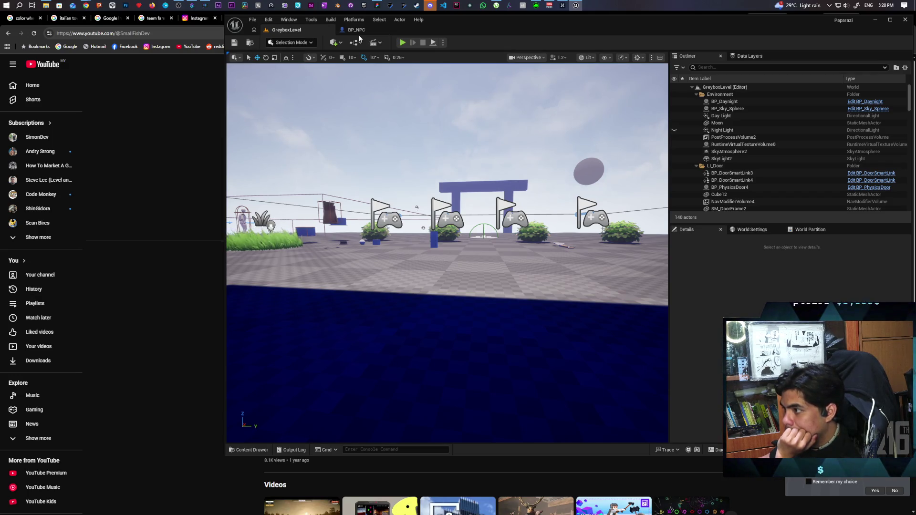
pyautogui.click(361, 32)
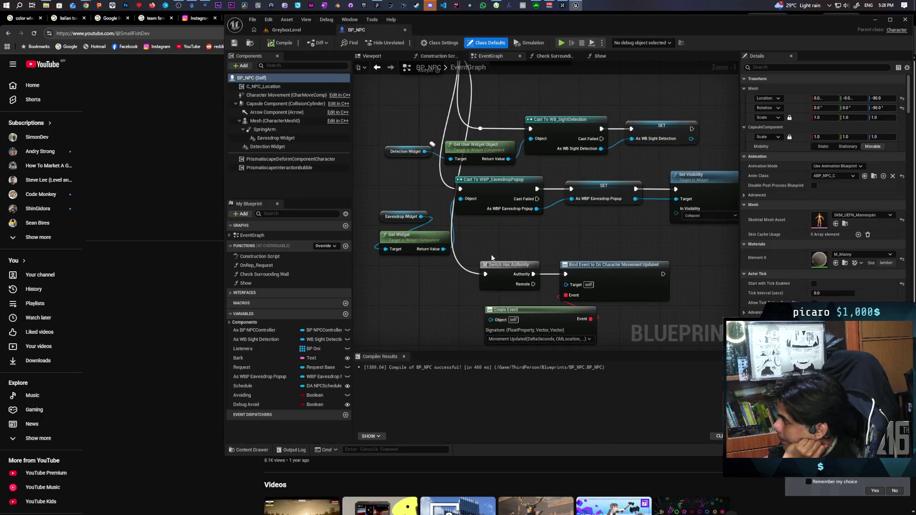
# Step: Pan and zoom across BP_NPC's event graph to the sight-detection nodes and BeginPlay chain
pyautogui.scroll(-5, 565, 228)
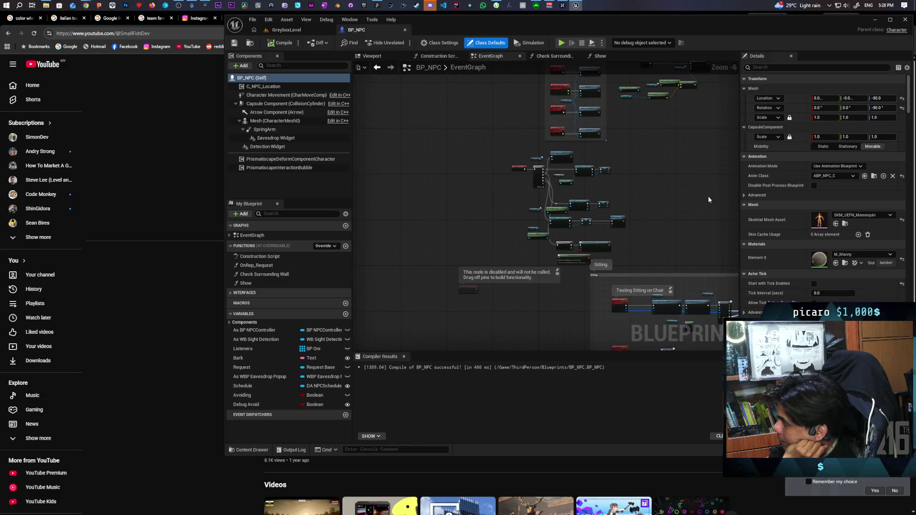
pyautogui.moveTo(711, 200); pyautogui.dragTo(615, 171)
pyautogui.scroll(5, 523, 164)
pyautogui.moveTo(517, 162); pyautogui.dragTo(563, 164)
pyautogui.scroll(-2, 615, 143)
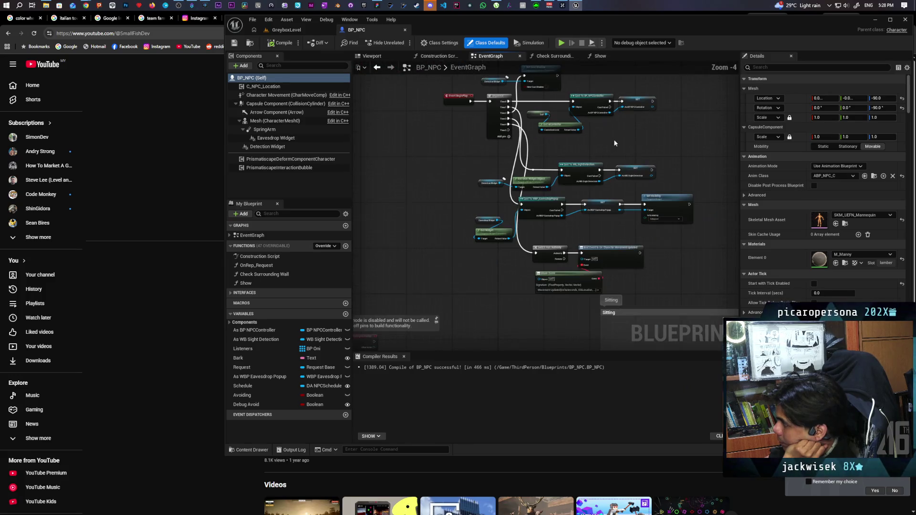
pyautogui.scroll(-1, 617, 140)
pyautogui.moveTo(617, 140)
pyautogui.mouseDown()
pyautogui.moveTo(580, 167)
pyautogui.moveTo(543, 176)
pyautogui.moveTo(543, 166)
pyautogui.moveTo(558, 170)
pyautogui.moveTo(556, 149)
pyautogui.moveTo(548, 186)
pyautogui.moveTo(558, 159)
pyautogui.moveTo(557, 169)
pyautogui.mouseUp()
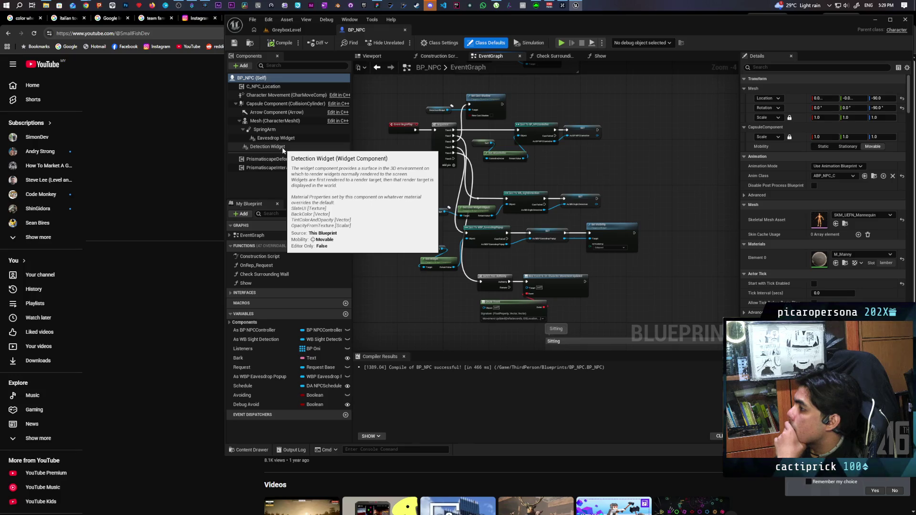
pyautogui.rightClick(620, 167)
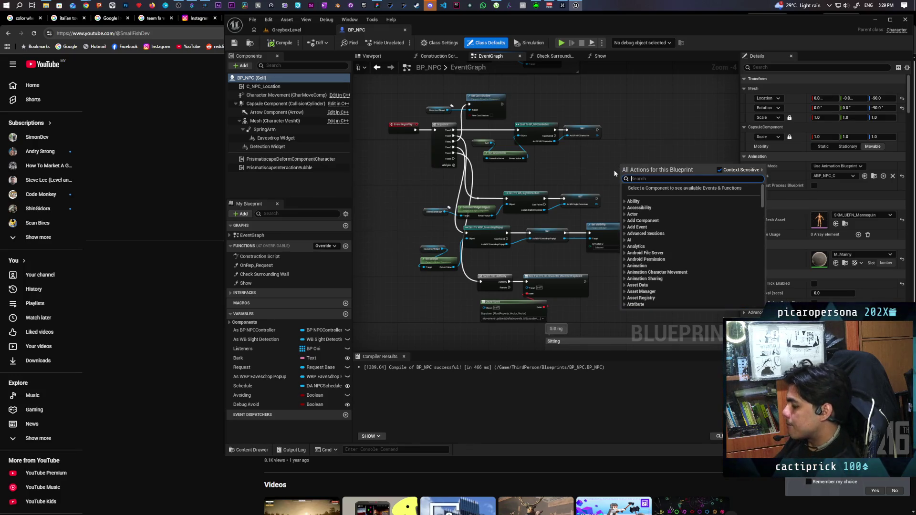
pyautogui.write('print de')
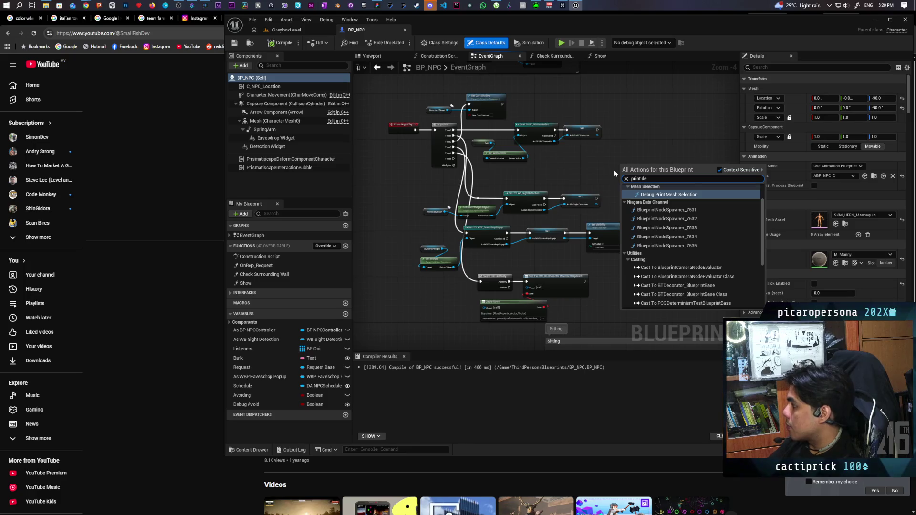
pyautogui.write('bug')
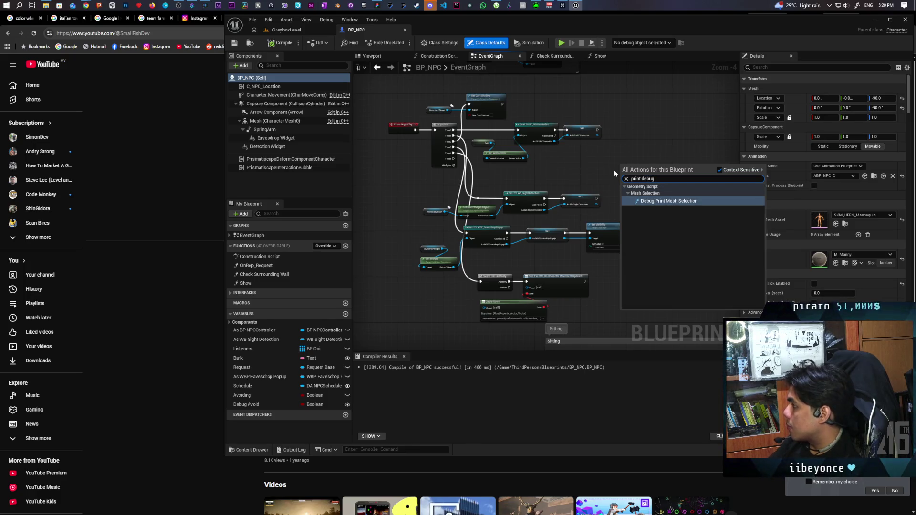
pyautogui.press('Escape')
pyautogui.rightClick(612, 167)
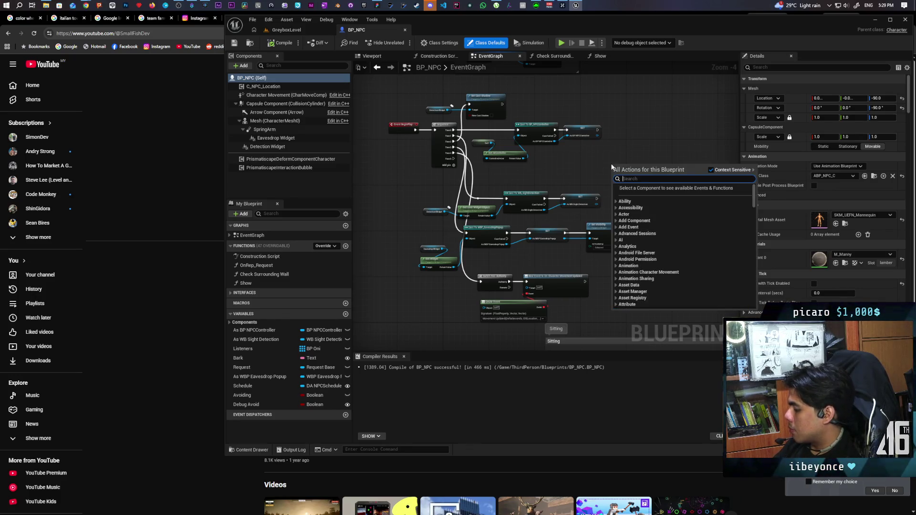
pyautogui.write('print')
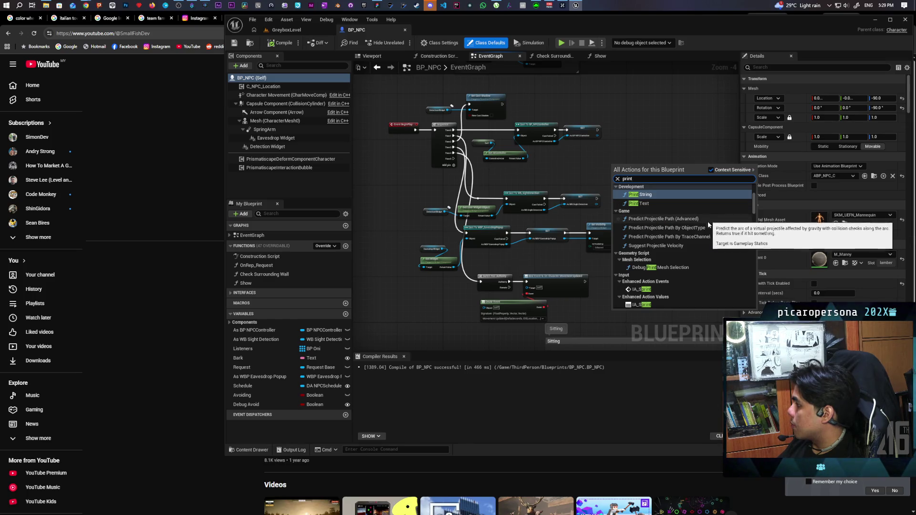
pyautogui.scroll(1, 731, 270)
pyautogui.scroll(-1, 731, 270)
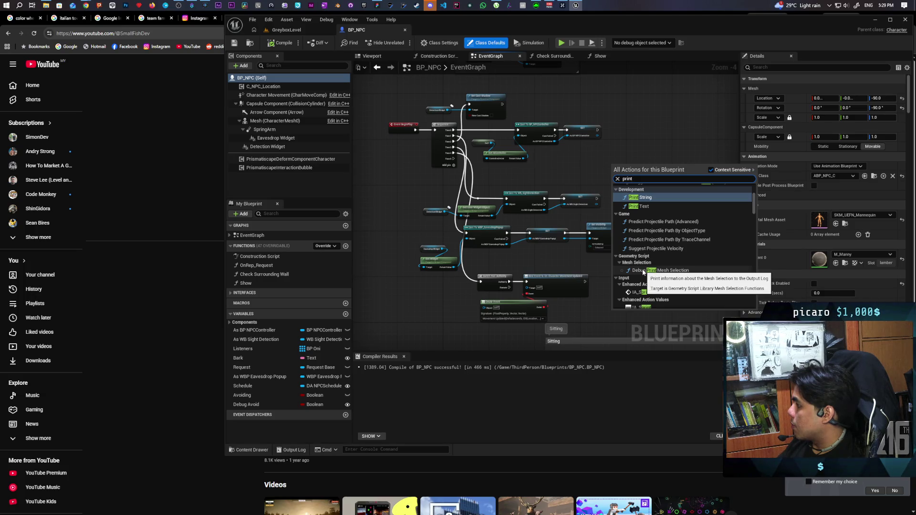
pyautogui.scroll(-6, 707, 260)
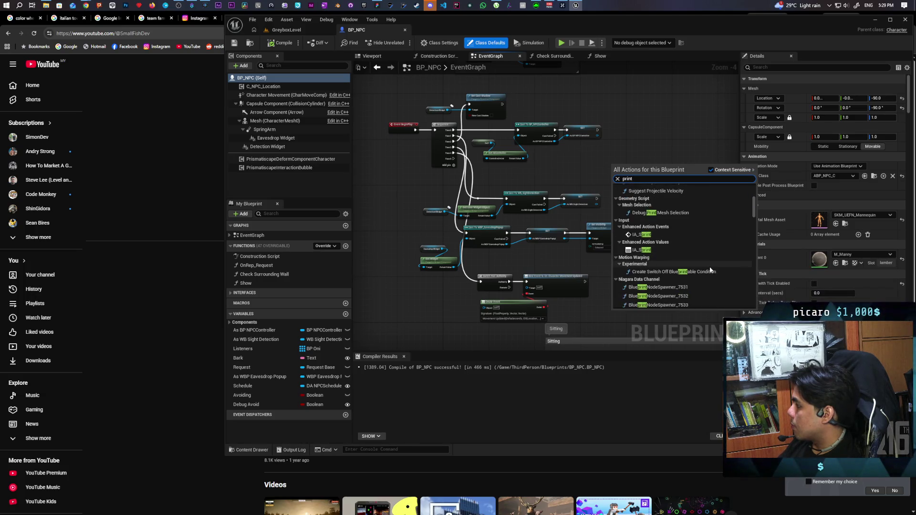
pyautogui.scroll(-1, 709, 270)
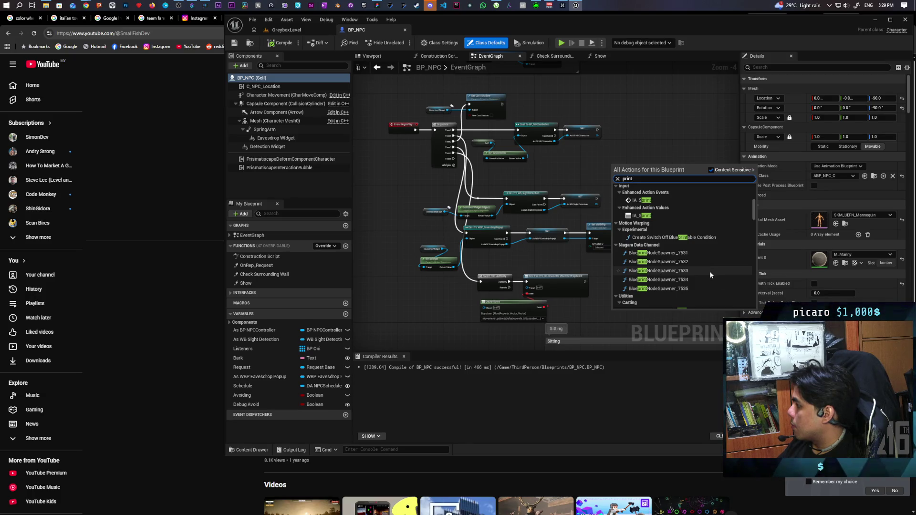
pyautogui.scroll(-4, 710, 277)
pyautogui.scroll(-4, 711, 277)
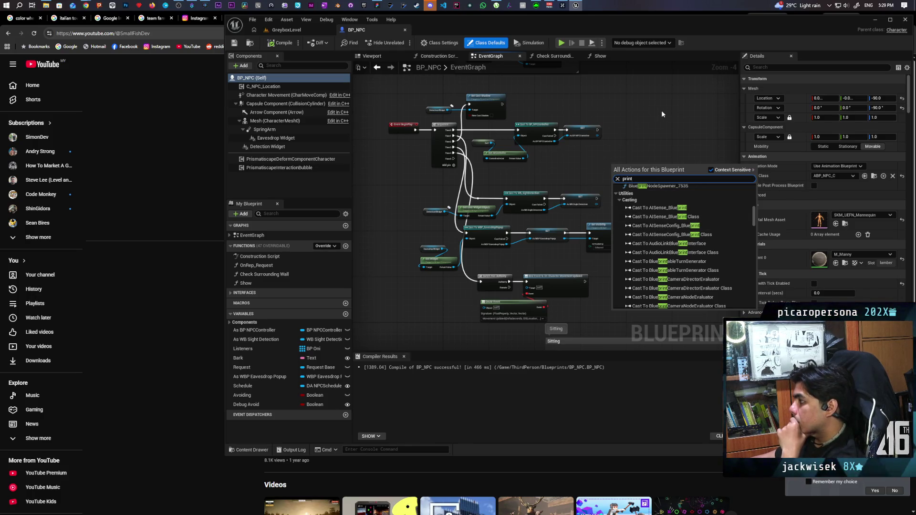
pyautogui.scroll(-4, 661, 110)
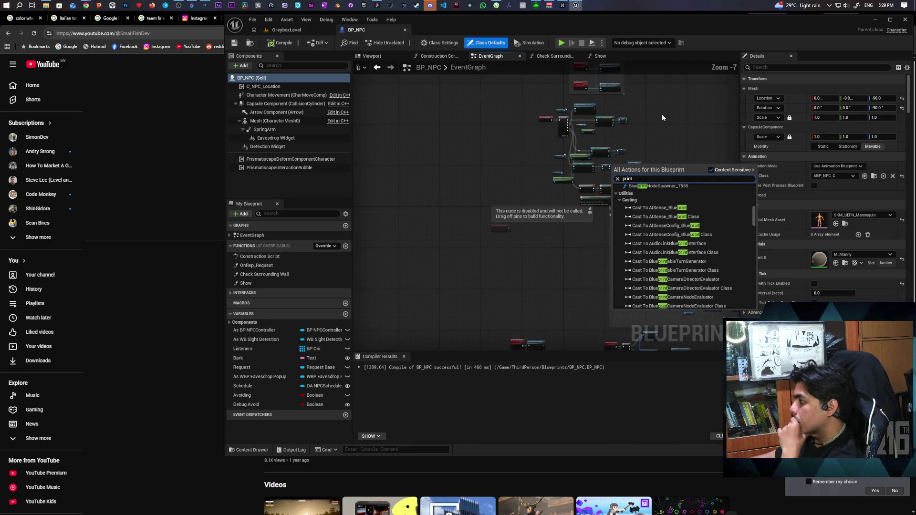
pyautogui.scroll(3, 679, 154)
pyautogui.scroll(1, 679, 154)
pyautogui.scroll(-6, 673, 211)
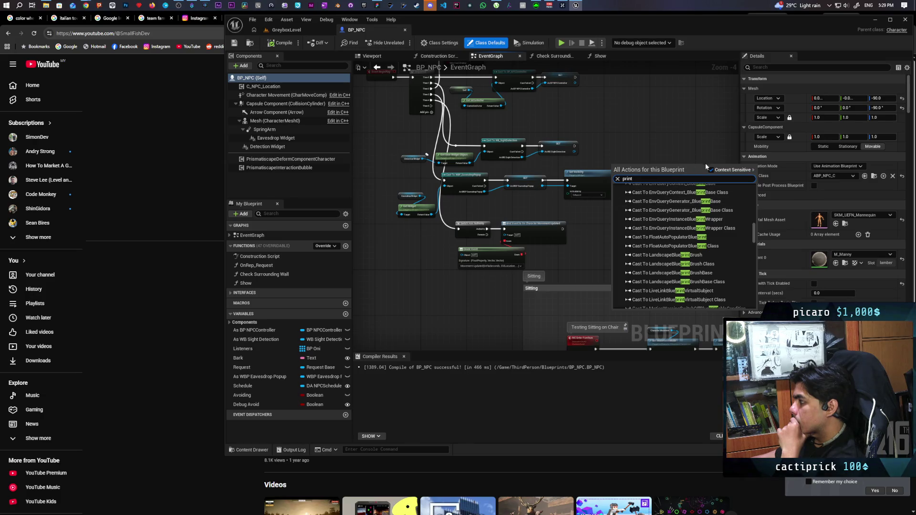
pyautogui.click(685, 123)
pyautogui.moveTo(634, 136)
pyautogui.mouseDown()
pyautogui.moveTo(641, 174)
pyautogui.moveTo(632, 143)
pyautogui.moveTo(626, 174)
pyautogui.mouseUp()
pyautogui.click(638, 163)
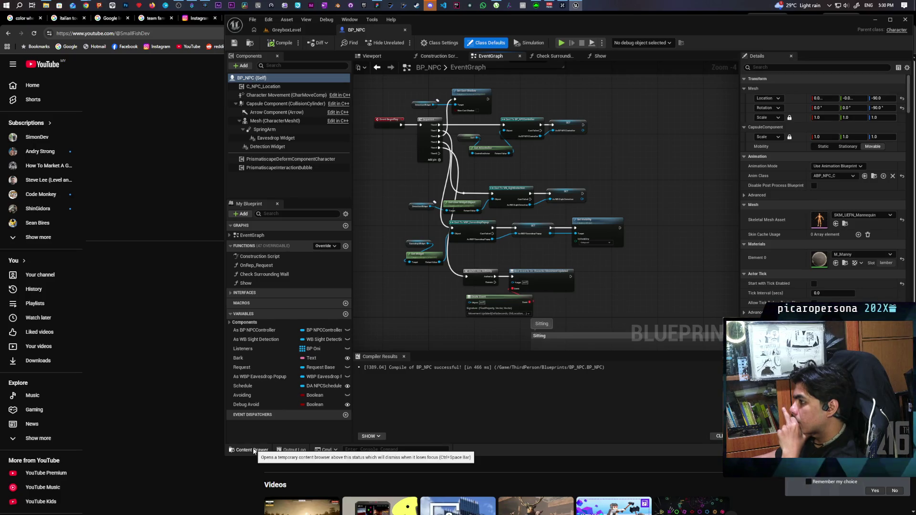
# Step: Set BP_NPC's Debug Avoid variable to default to true and recompile the blueprint
pyautogui.click(272, 405)
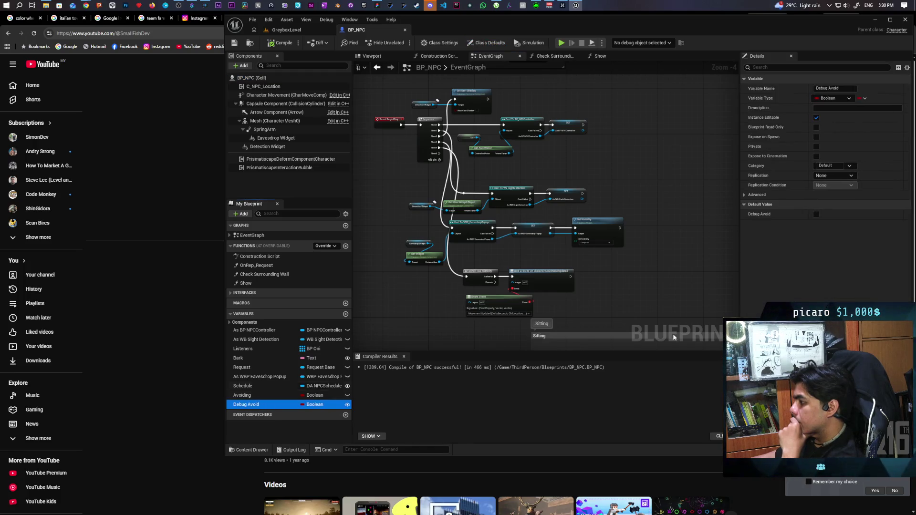
pyautogui.click(816, 215)
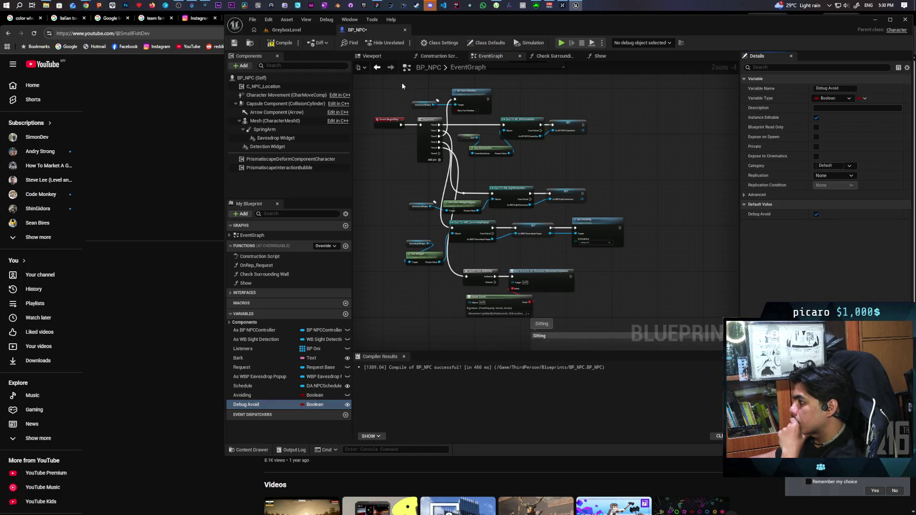
pyautogui.click(282, 42)
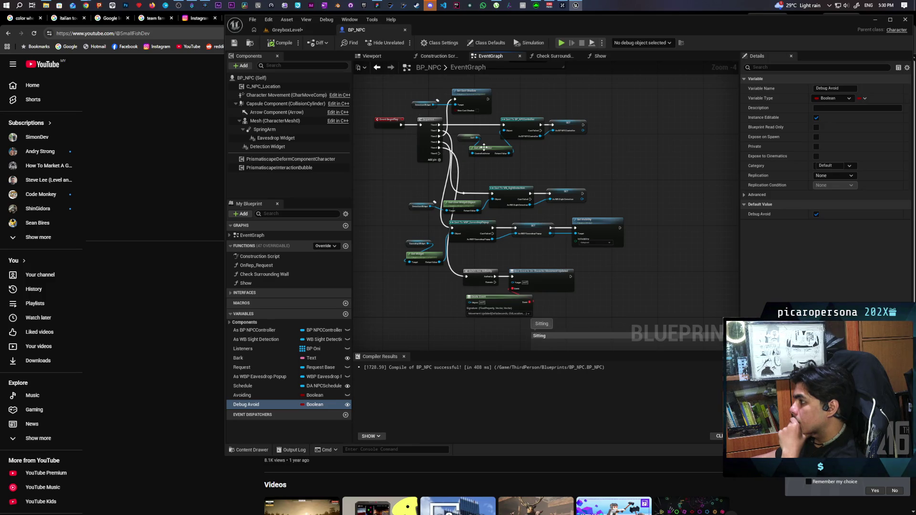
# Step: Bring up the ThirdPerson Blueprints folder in the Content Drawer
pyautogui.scroll(2, 477, 177)
pyautogui.moveTo(485, 213)
pyautogui.mouseDown()
pyautogui.moveTo(511, 174)
pyautogui.moveTo(462, 202)
pyautogui.moveTo(468, 183)
pyautogui.mouseUp()
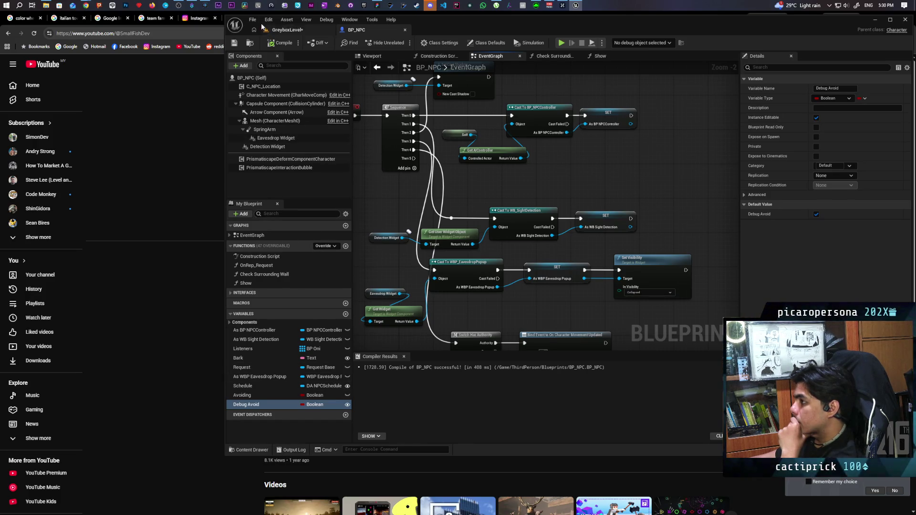
pyautogui.click(250, 44)
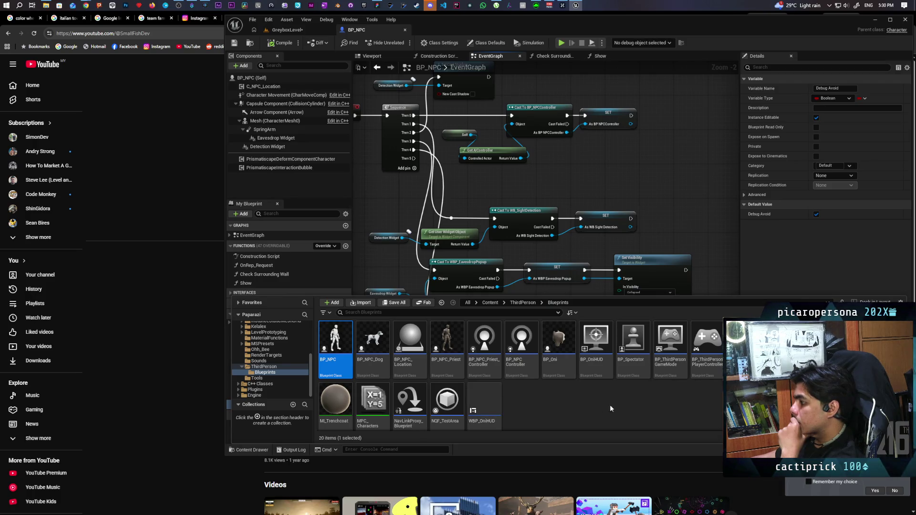
# Step: Create a User Widget blueprint named WBP_AIDebug in the Blueprints folder
pyautogui.rightClick(534, 403)
pyautogui.moveTo(565, 392)
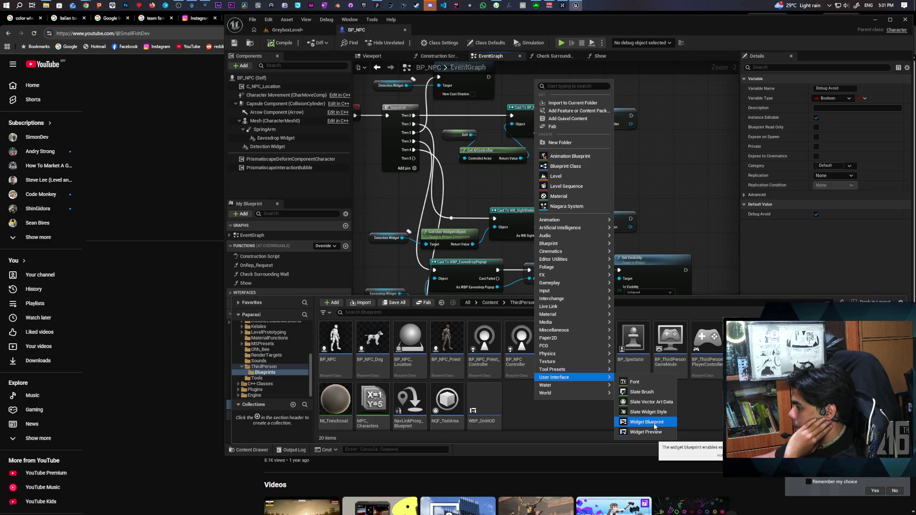
pyautogui.click(655, 424)
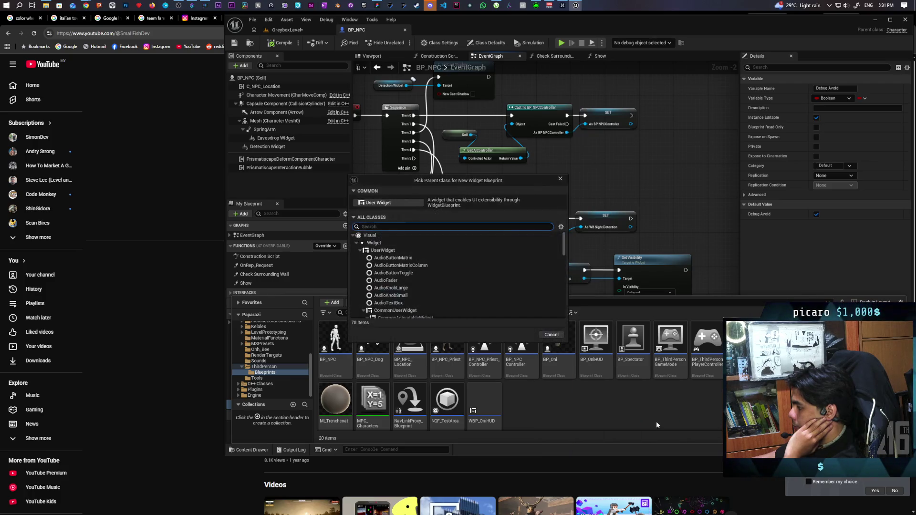
pyautogui.click(389, 202)
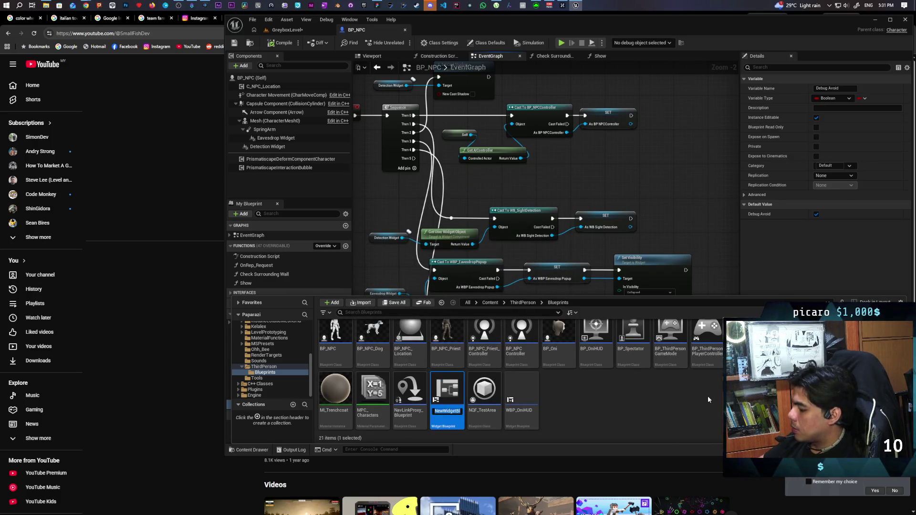
pyautogui.press('BackSpace')
pyautogui.write('WBOP_')
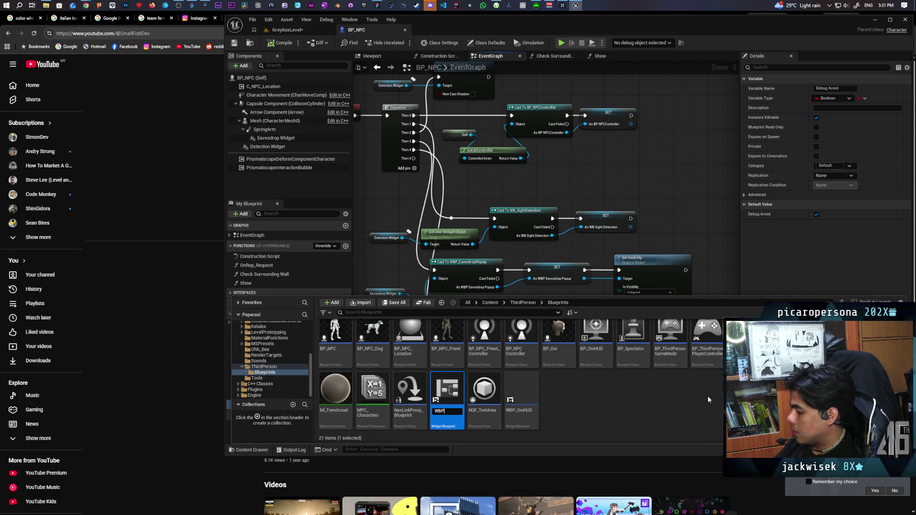
pyautogui.write('AIDe')
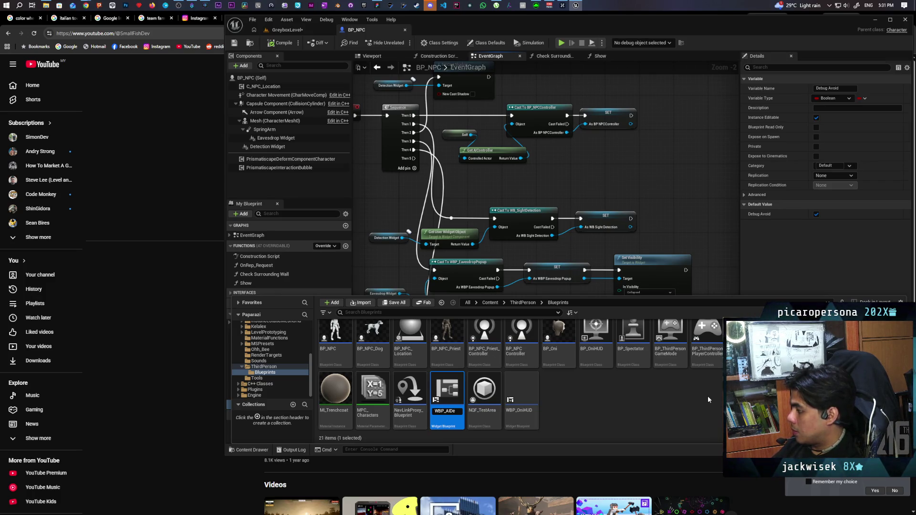
pyautogui.write('bug')
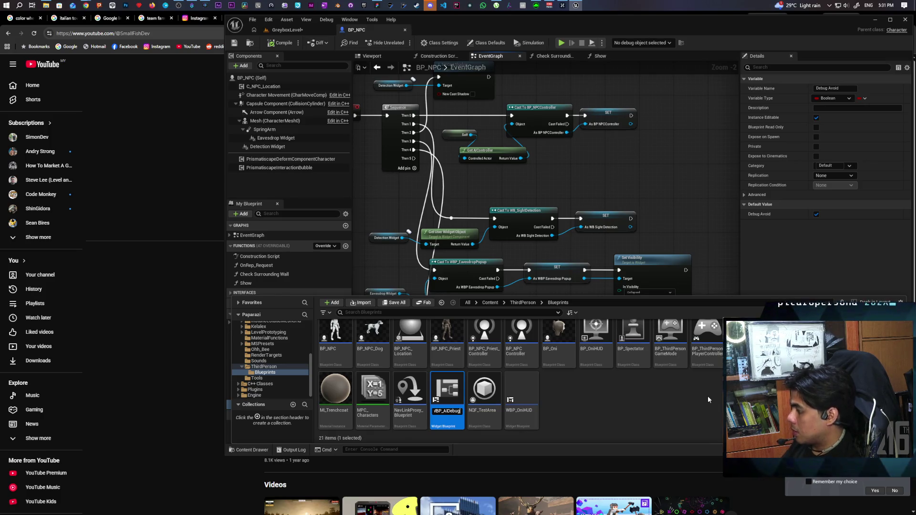
pyautogui.press('Return')
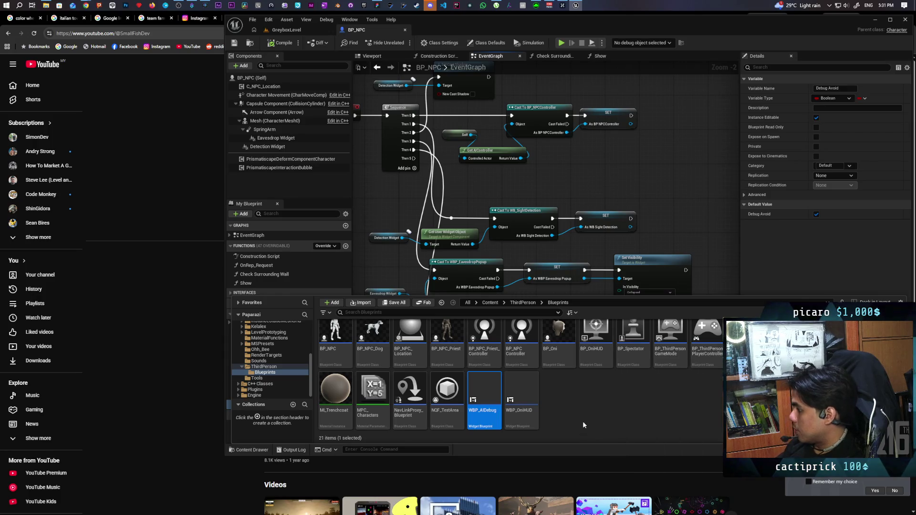
# Step: Add a Widget component under BP_NPC's capsule and start naming it AI Debug
pyautogui.moveTo(486, 401)
pyautogui.mouseDown()
pyautogui.moveTo(436, 310)
pyautogui.moveTo(282, 150)
pyautogui.moveTo(286, 157)
pyautogui.mouseUp()
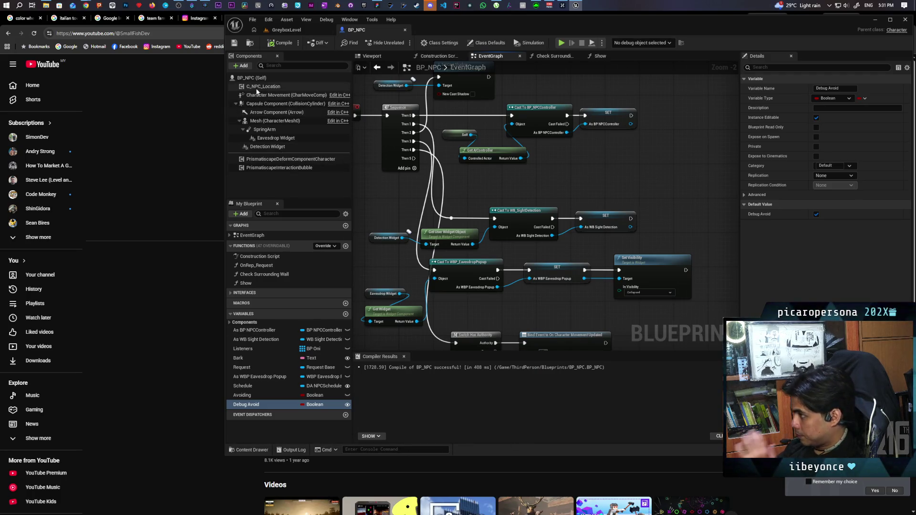
pyautogui.click(255, 104)
pyautogui.click(241, 66)
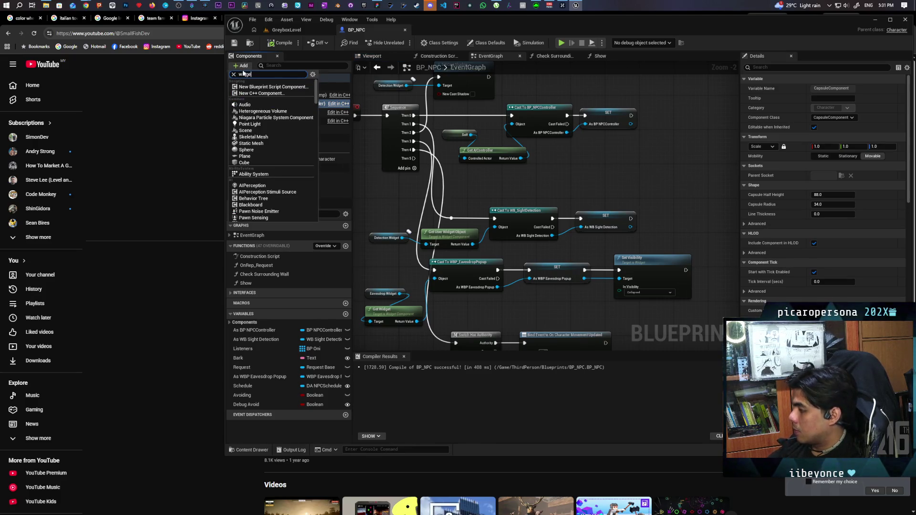
pyautogui.write('t')
pyautogui.click(247, 88)
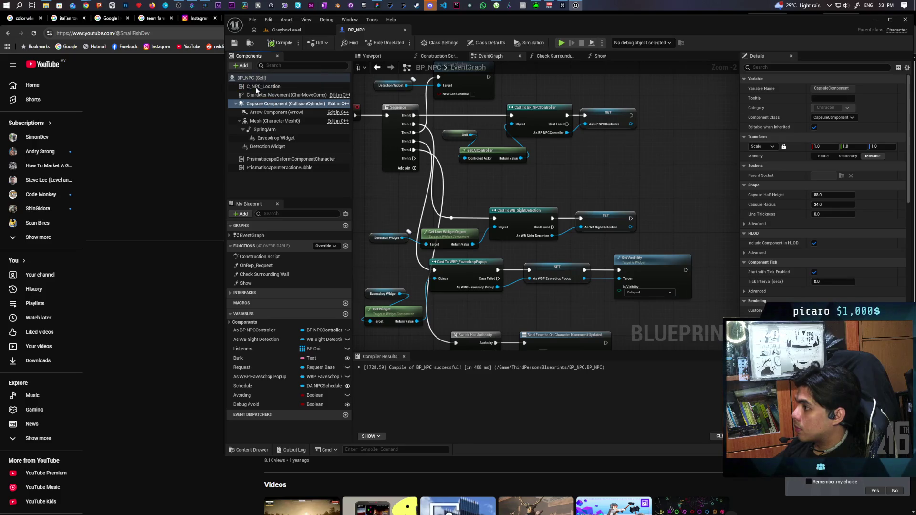
pyautogui.write('Ai')
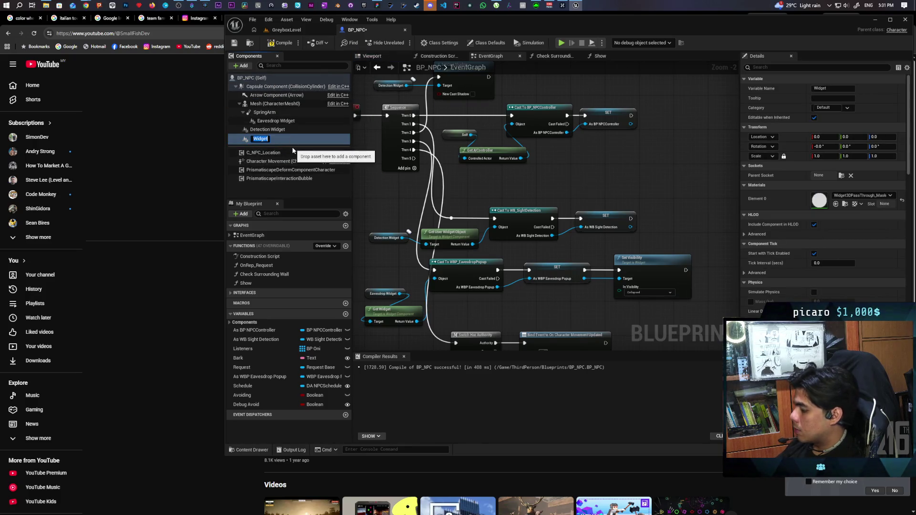
# Step: Name the component AI Debug and set its widget Space to Screen
pyautogui.press('BackSpace')
pyautogui.write('I Debug')
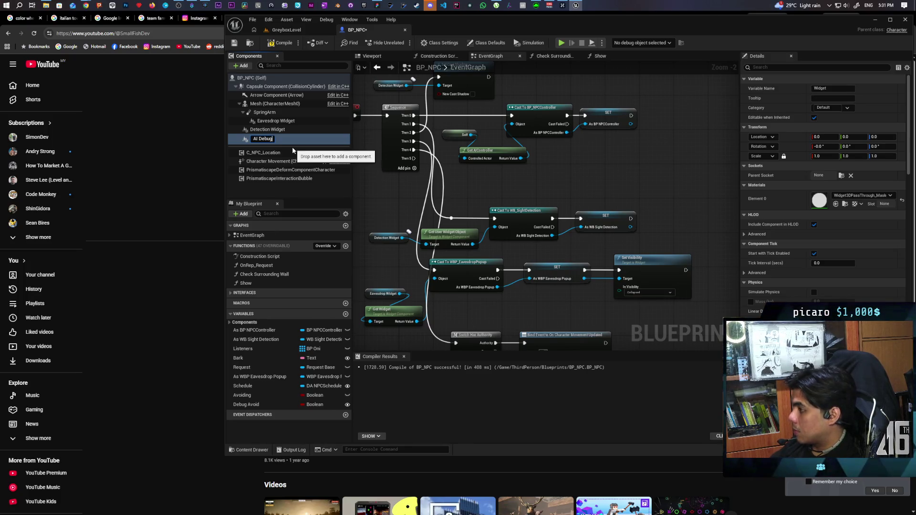
pyautogui.press('Return')
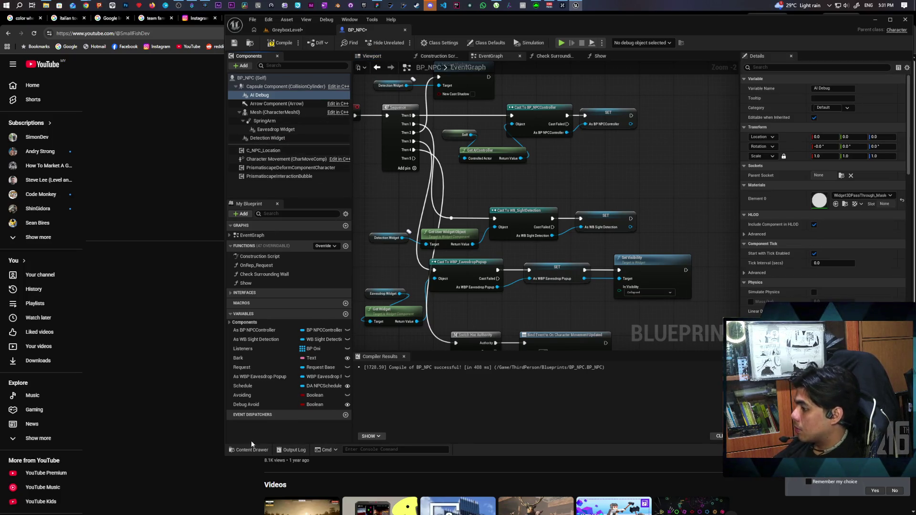
pyautogui.scroll(-5, 823, 191)
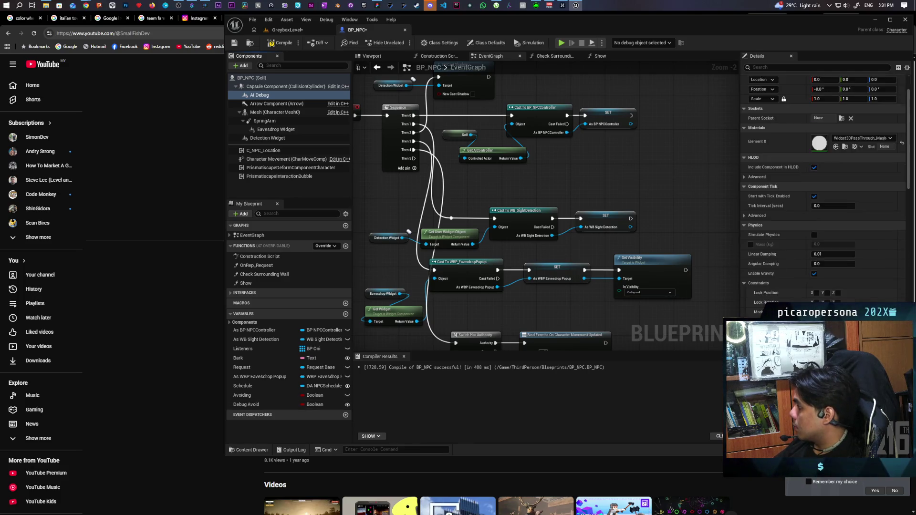
pyautogui.scroll(-2, 823, 191)
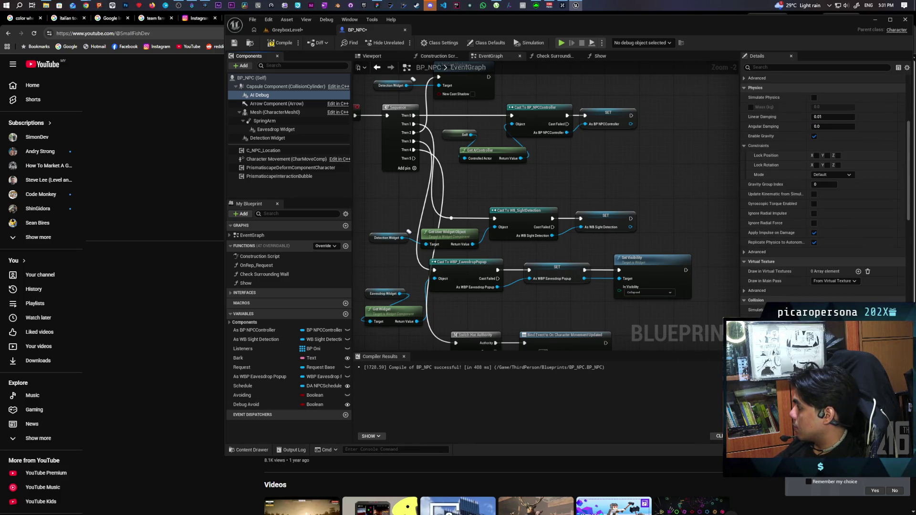
pyautogui.scroll(-10, 823, 198)
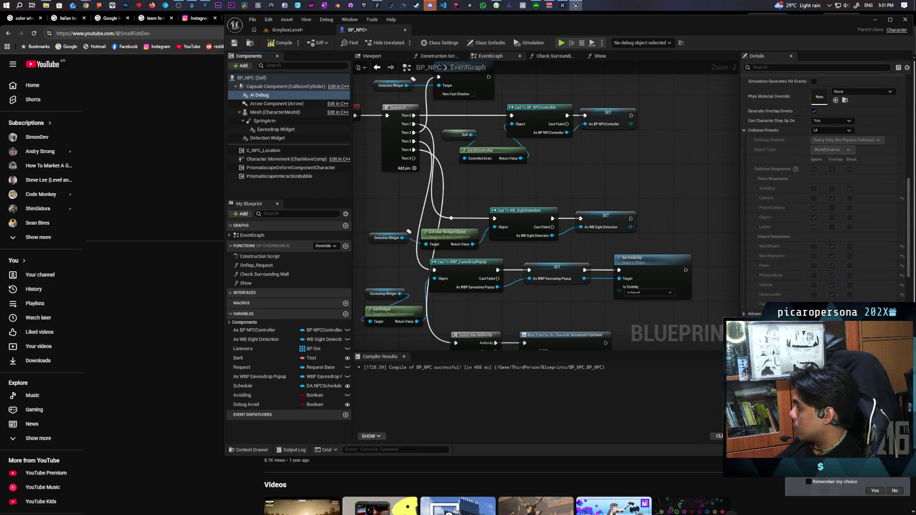
pyautogui.scroll(-5, 823, 191)
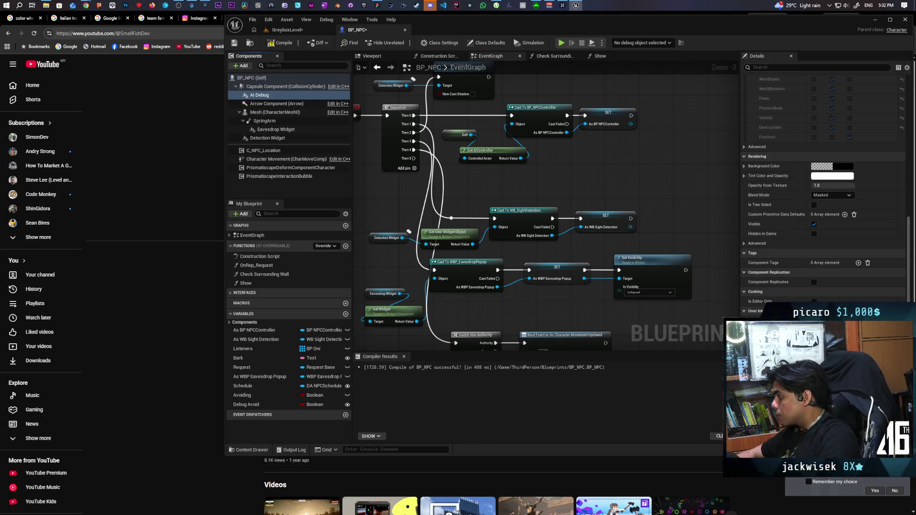
pyautogui.scroll(-3, 831, 255)
pyautogui.click(832, 253)
pyautogui.click(821, 265)
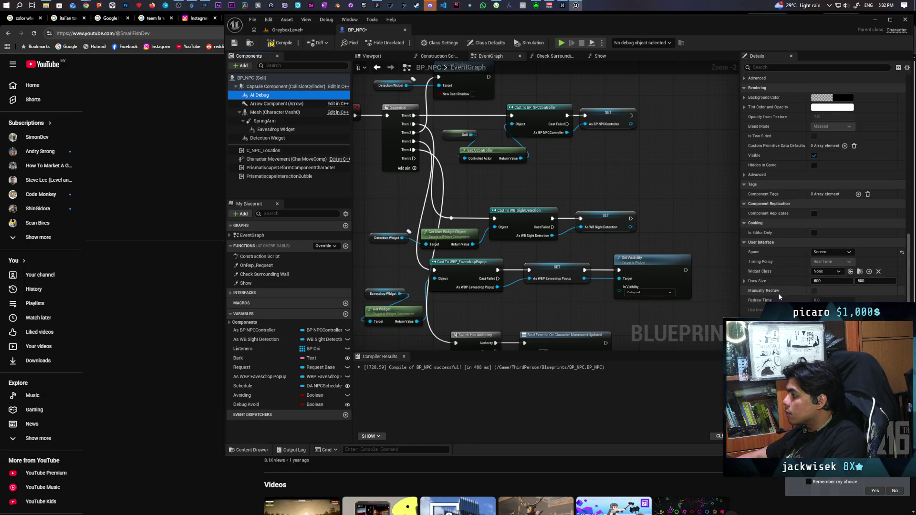
# Step: Scroll the Details panel to the User Interface section, where Widget Class is still None
pyautogui.scroll(-2, 777, 286)
pyautogui.scroll(2, 784, 262)
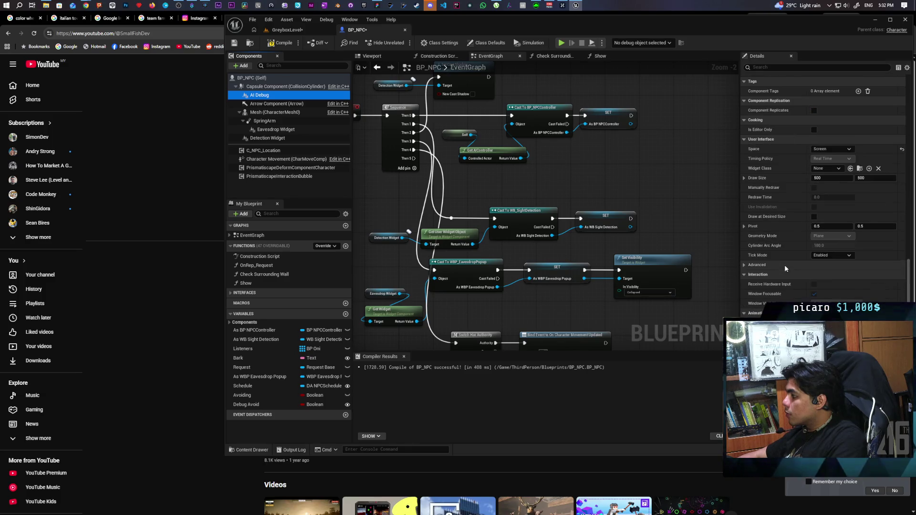
pyautogui.scroll(6, 784, 261)
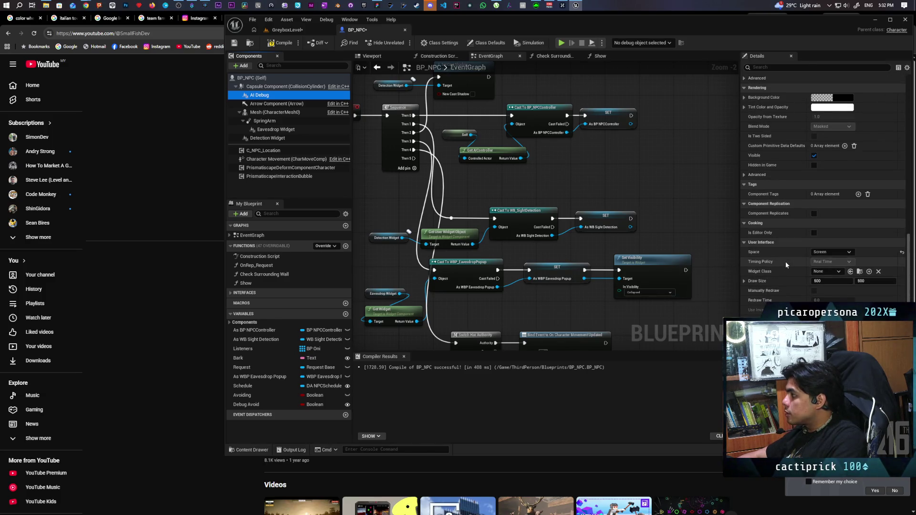
pyautogui.scroll(8, 785, 261)
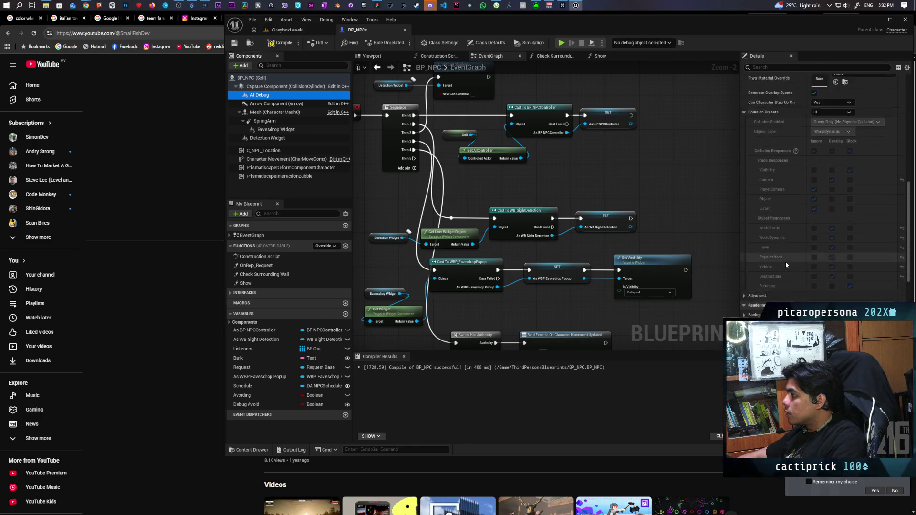
pyautogui.scroll(10, 791, 254)
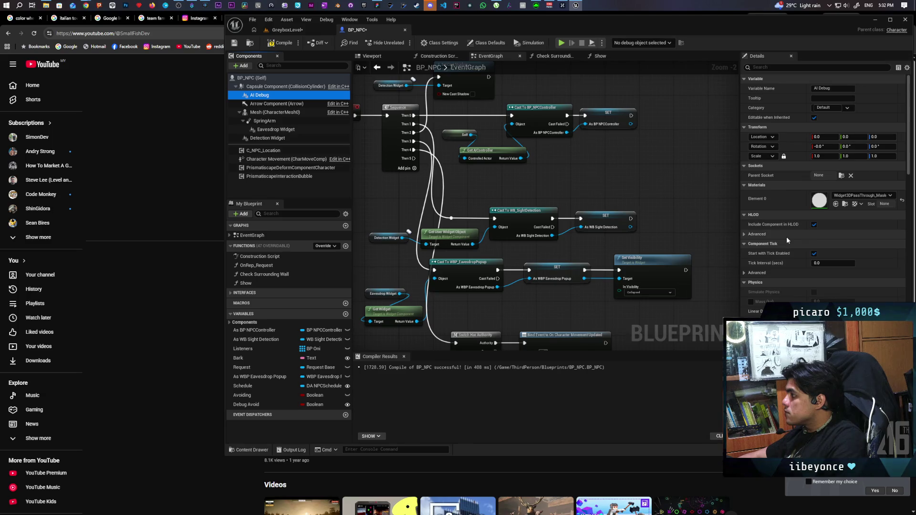
pyautogui.scroll(-5, 786, 237)
pyautogui.scroll(-5, 787, 247)
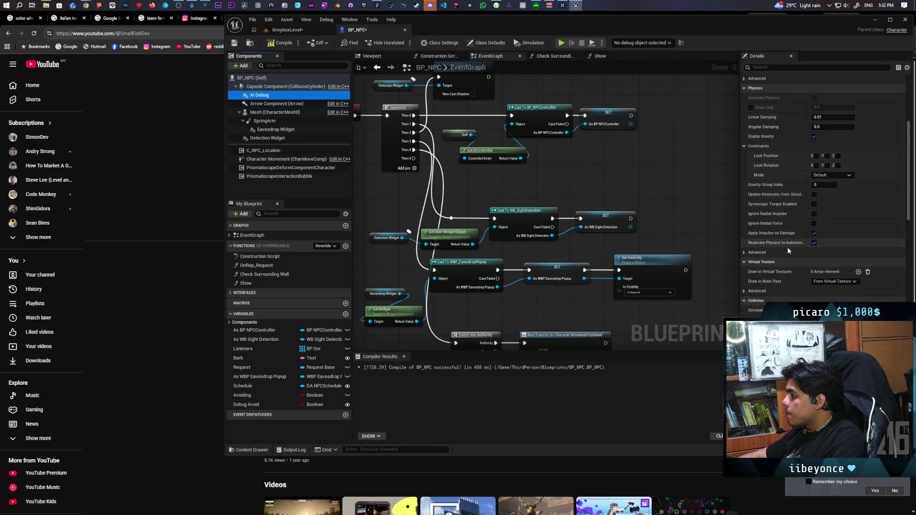
pyautogui.scroll(-4, 783, 236)
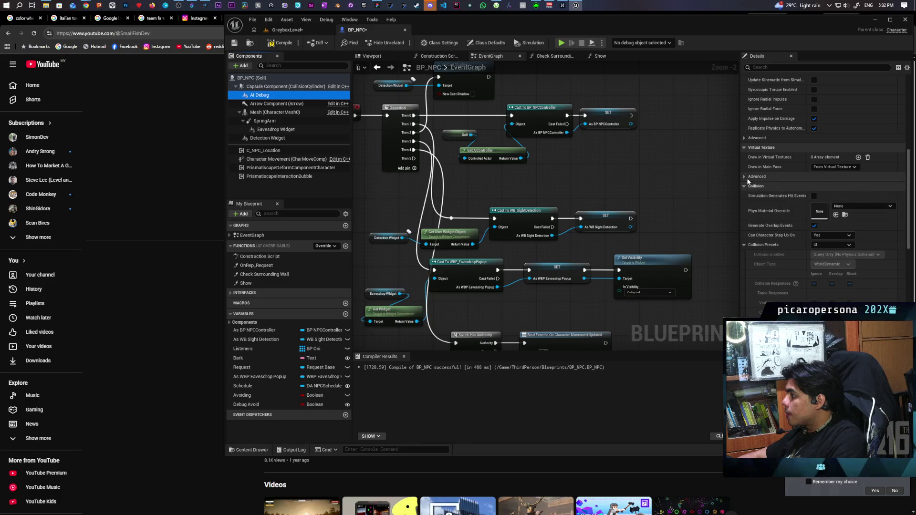
pyautogui.scroll(-3, 784, 237)
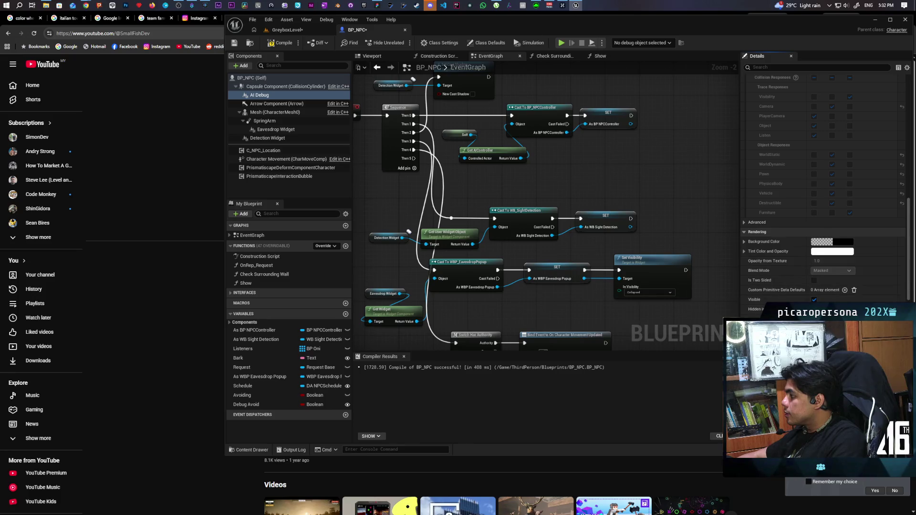
pyautogui.scroll(-2, 780, 262)
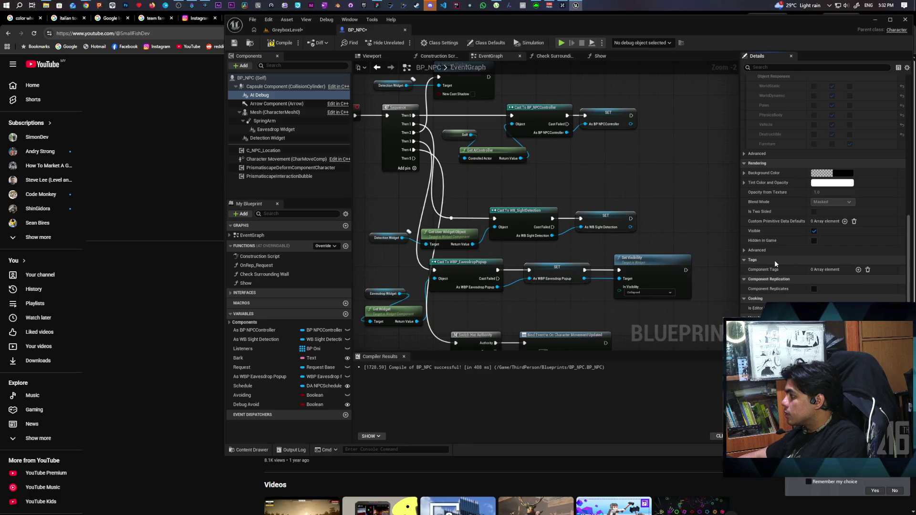
pyautogui.scroll(-4, 774, 259)
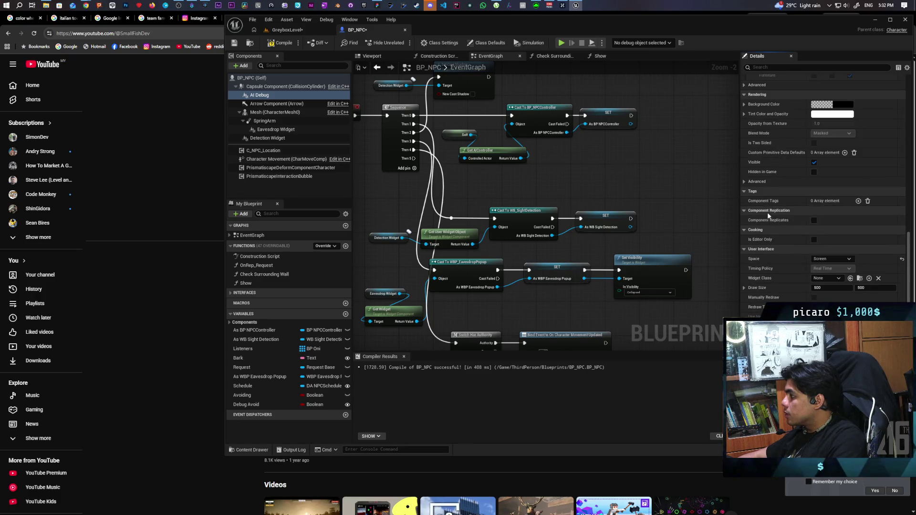
pyautogui.scroll(-2, 785, 256)
# Step: Set AI Debug's Widget Class to WBP_AIDebug, compile BP_NPC, and browse to WBP_AIDebug
pyautogui.click(857, 244)
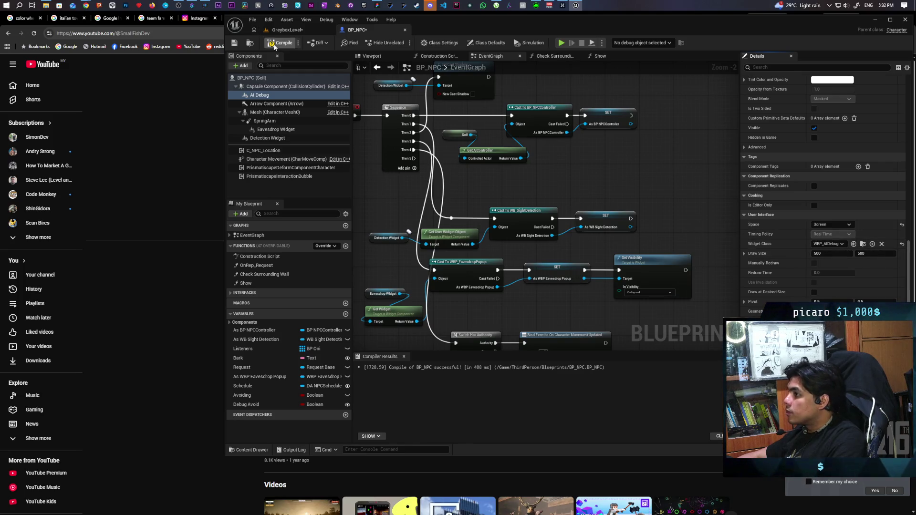
pyautogui.click(235, 44)
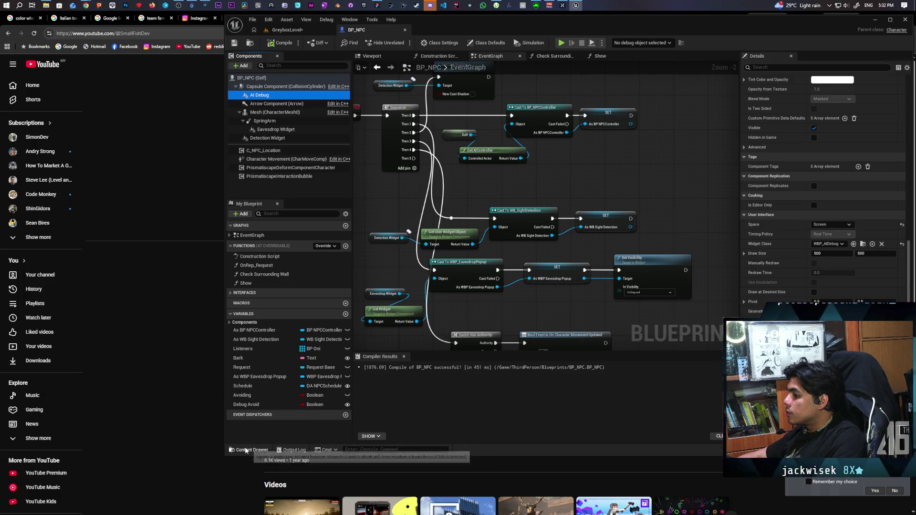
pyautogui.click(862, 244)
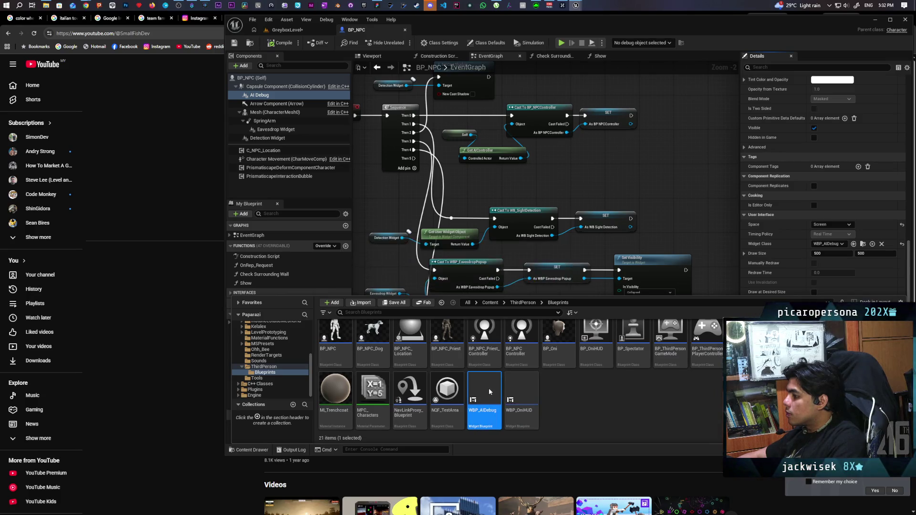
# Step: Open WBP_AIDebug and add a Text Block under its root from the Palette
pyautogui.doubleClick(488, 387)
pyautogui.click(99, 156)
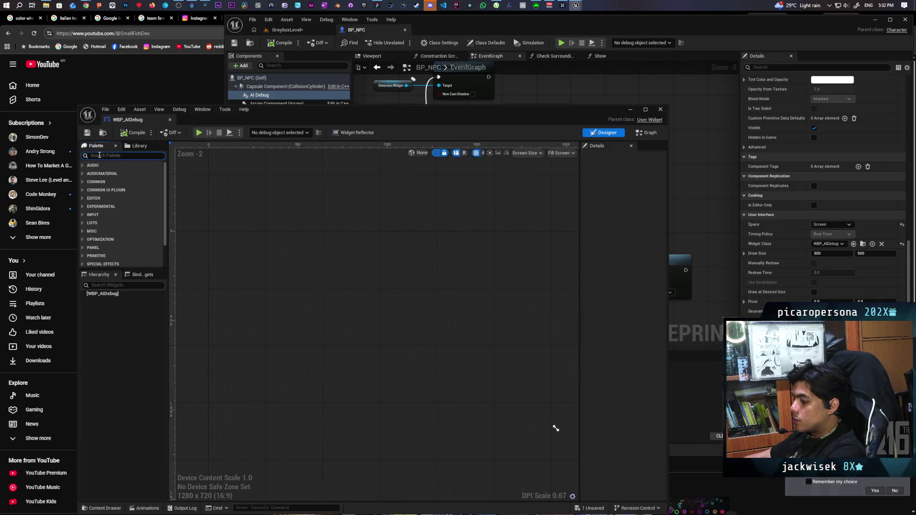
pyautogui.write('text')
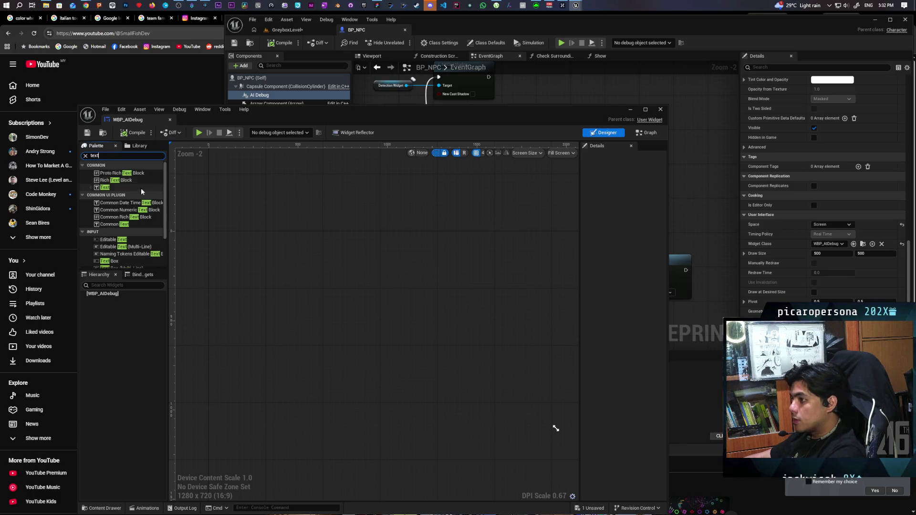
pyautogui.moveTo(105, 188)
pyautogui.mouseDown()
pyautogui.moveTo(98, 293)
pyautogui.moveTo(113, 295)
pyautogui.mouseUp()
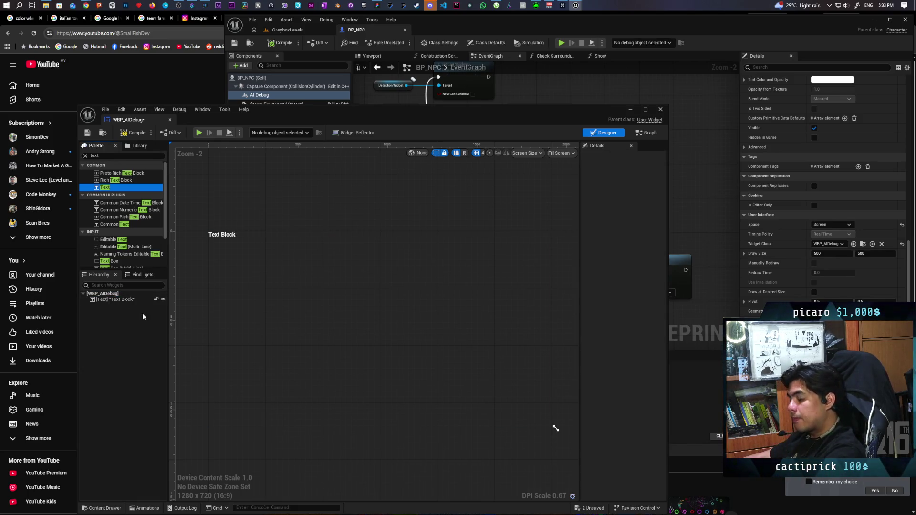
pyautogui.click(125, 300)
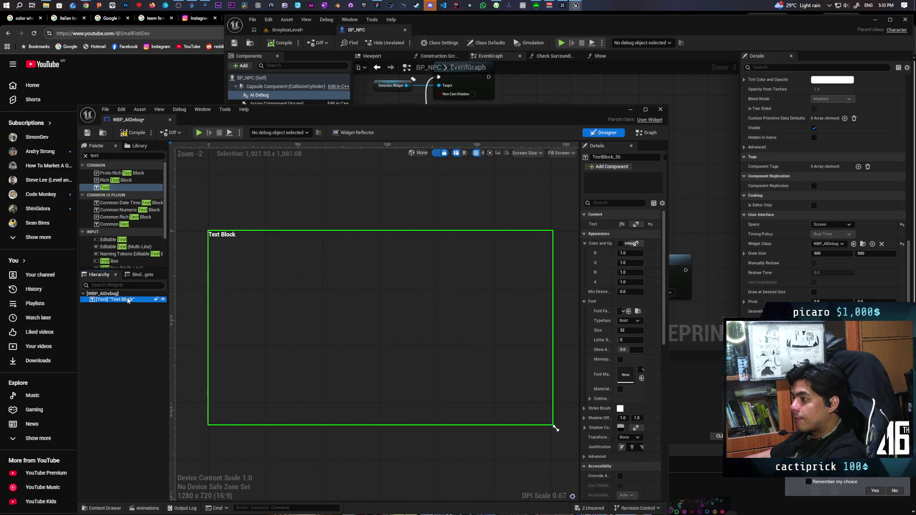
# Step: Preview the widget at Desired screen size and save WBP_AIDebug
pyautogui.click(561, 153)
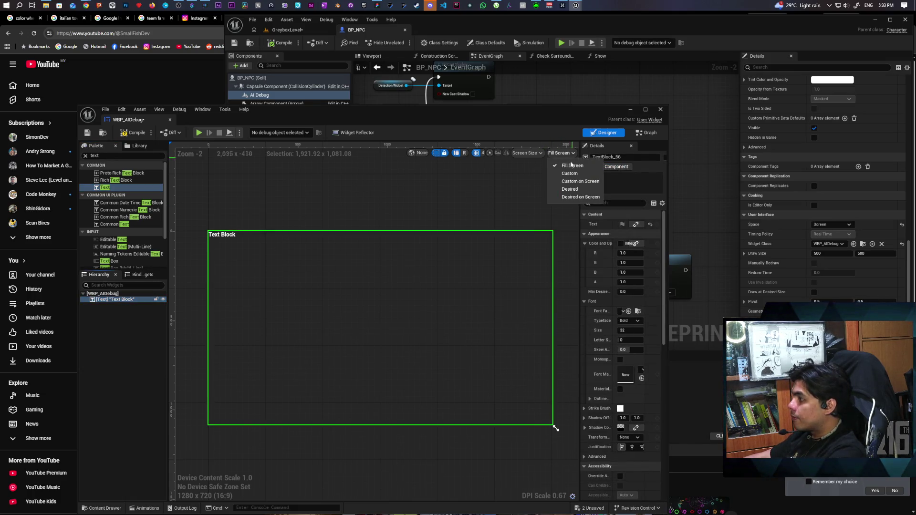
pyautogui.click(577, 189)
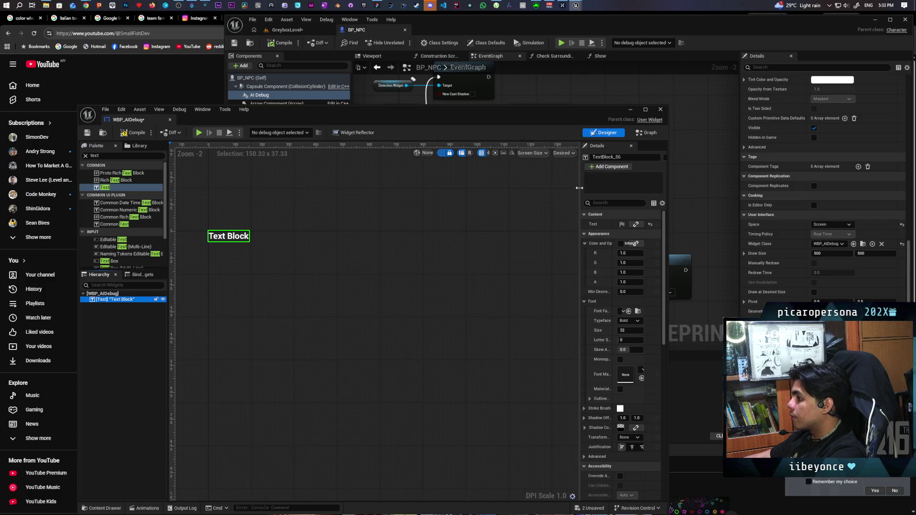
pyautogui.click(87, 133)
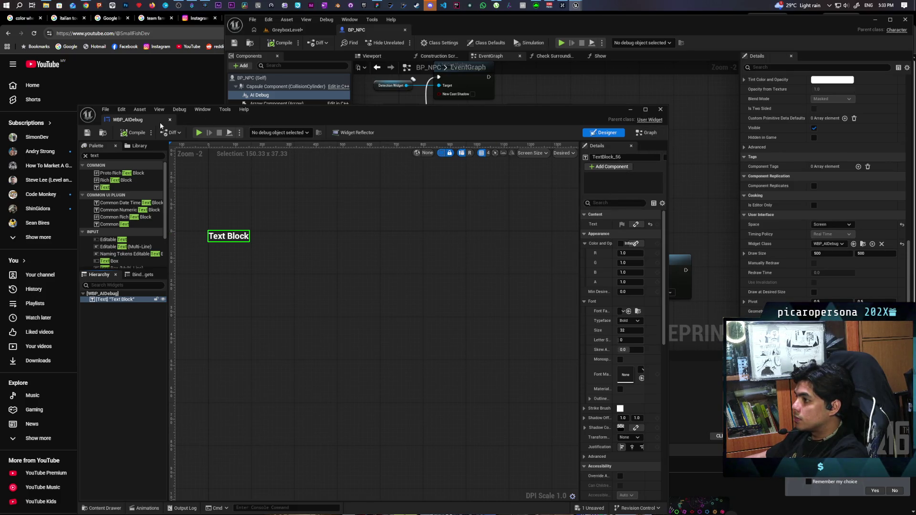
# Step: Dock the editor and add a TextBlock_56 reference and a Print Debug custom event to the graph
pyautogui.moveTo(138, 120)
pyautogui.mouseDown()
pyautogui.moveTo(513, 61)
pyautogui.moveTo(443, 32)
pyautogui.mouseUp()
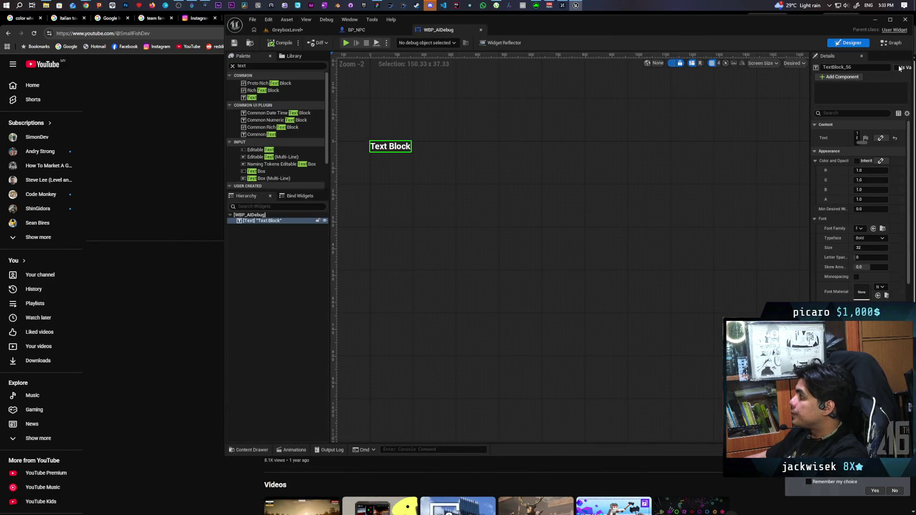
pyautogui.click(891, 43)
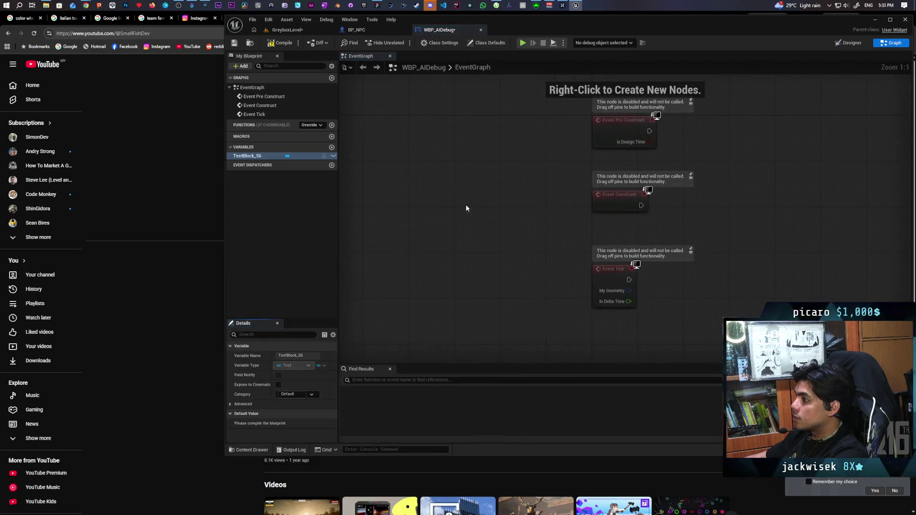
pyautogui.moveTo(249, 159)
pyautogui.mouseDown()
pyautogui.moveTo(579, 382)
pyautogui.moveTo(612, 349)
pyautogui.mouseUp()
pyautogui.rightClick(661, 341)
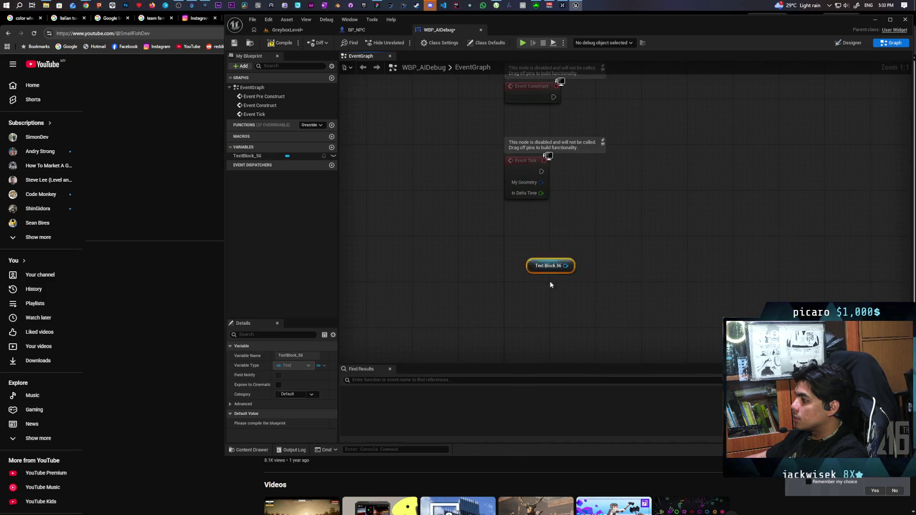
pyautogui.hotkey('ctrl', 'z')
pyautogui.click(502, 263)
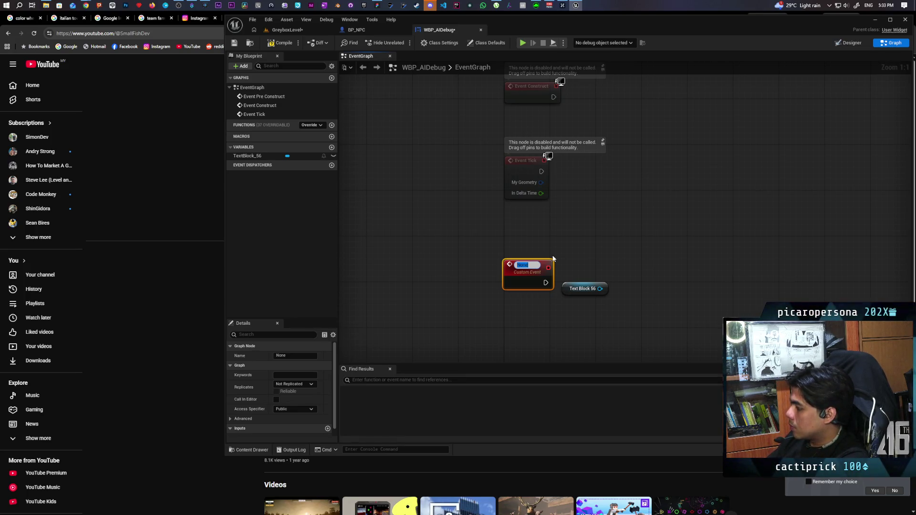
pyautogui.write('Print')
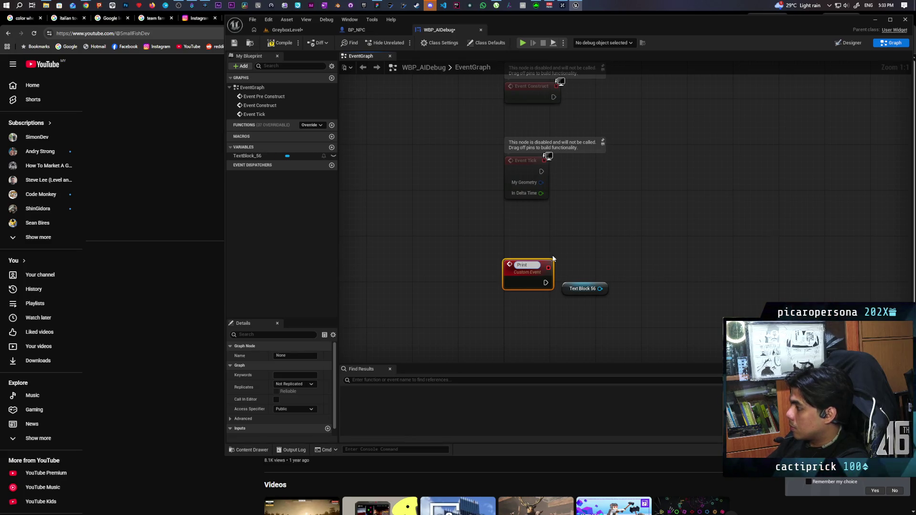
pyautogui.write(' Debug')
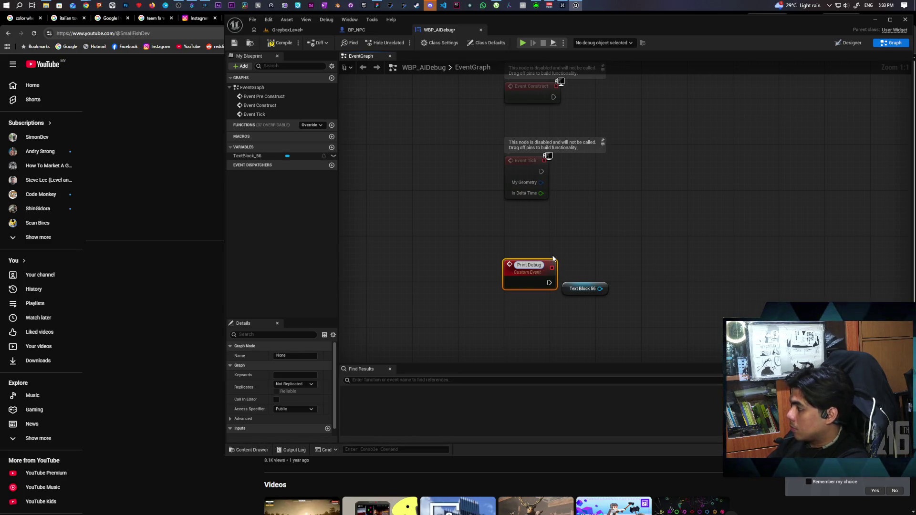
pyautogui.click(565, 258)
# Step: Have Print Debug call SetText on TextBlock_56 with its In Text, then save
pyautogui.moveTo(580, 288)
pyautogui.mouseDown()
pyautogui.moveTo(539, 323)
pyautogui.moveTo(578, 321)
pyautogui.moveTo(588, 298)
pyautogui.mouseUp()
pyautogui.write('set text')
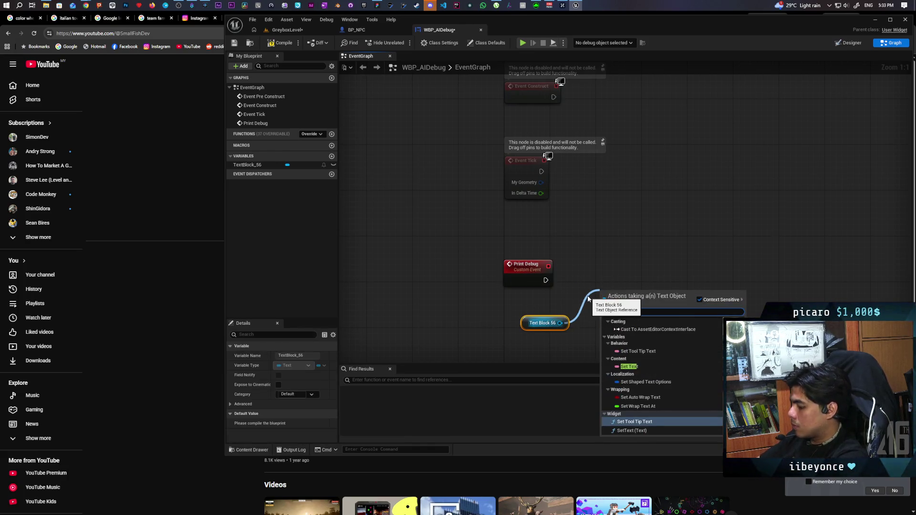
pyautogui.click(631, 430)
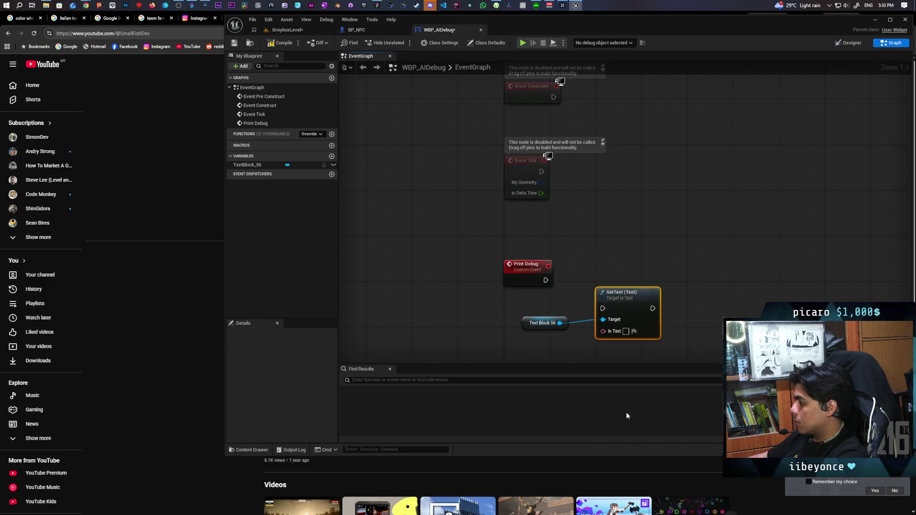
pyautogui.moveTo(545, 280)
pyautogui.mouseDown()
pyautogui.moveTo(633, 309)
pyautogui.moveTo(530, 277)
pyautogui.mouseUp()
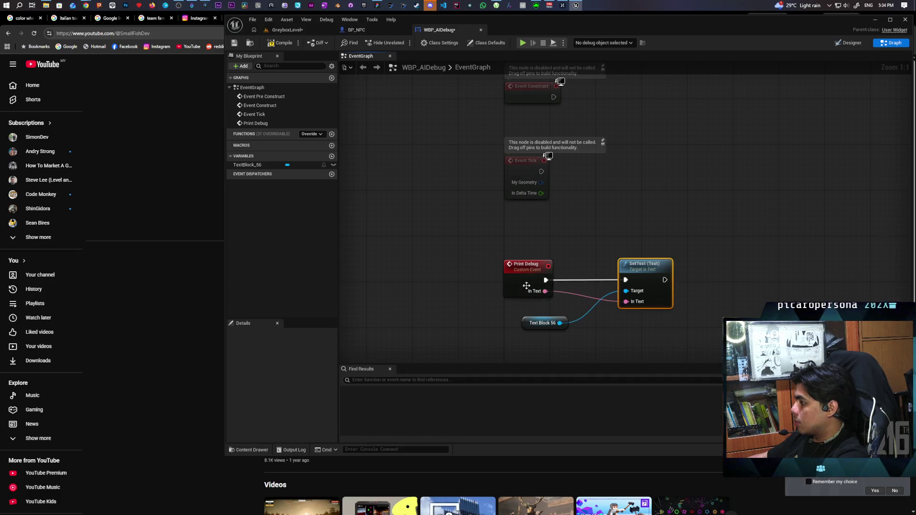
pyautogui.hotkey('ctrl', 'shift', 's')
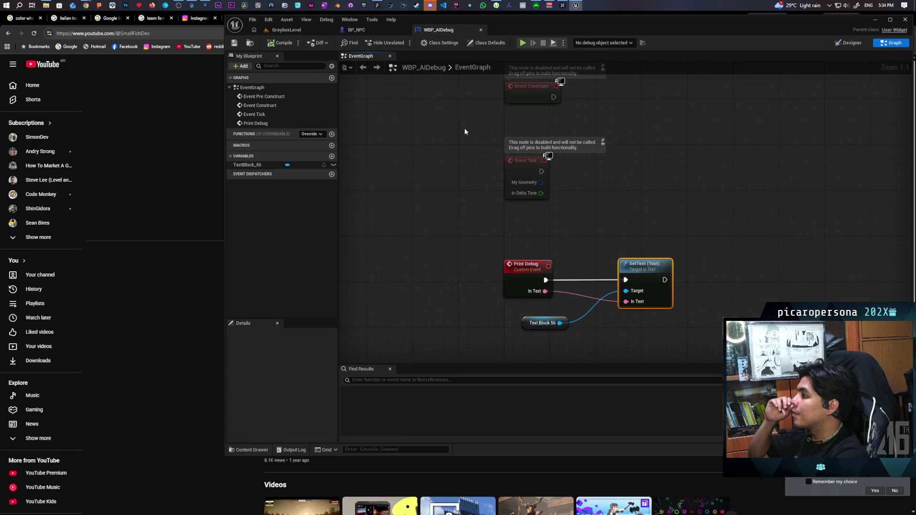
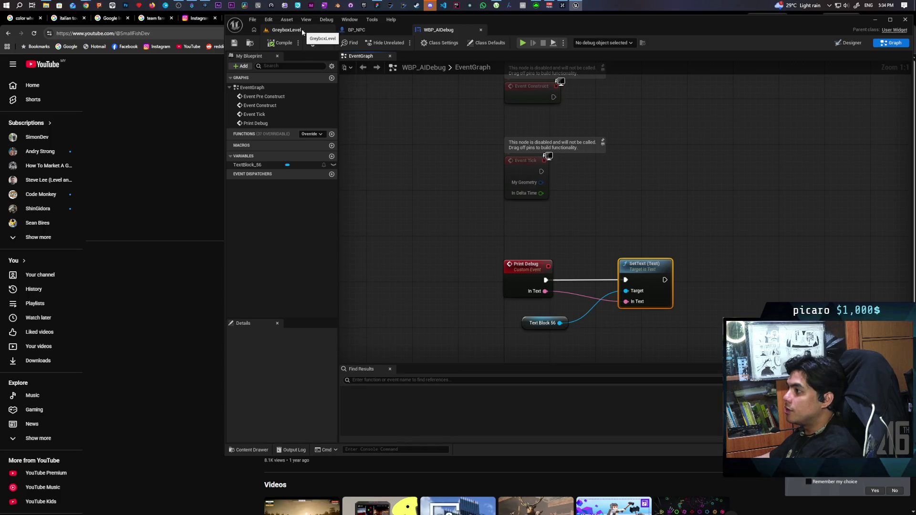
# Step: Switch to the BP_NPC blueprint and pan its event graph to the BeginPlay logic
pyautogui.click(356, 29)
pyautogui.moveTo(508, 145)
pyautogui.mouseDown()
pyautogui.moveTo(529, 114)
pyautogui.moveTo(517, 210)
pyautogui.moveTo(555, 204)
pyautogui.moveTo(580, 219)
pyautogui.moveTo(543, 195)
pyautogui.moveTo(531, 119)
pyautogui.moveTo(528, 157)
pyautogui.moveTo(590, 157)
pyautogui.moveTo(536, 149)
pyautogui.moveTo(527, 167)
pyautogui.mouseUp()
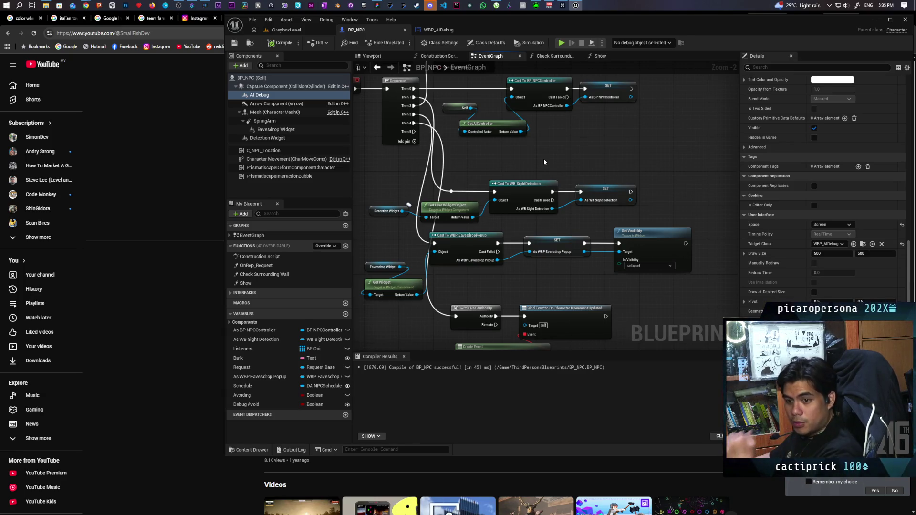
# Step: Duplicate Switch Has Authority, drive it from Sequence Then 5, and drop an AI Debug reference beside it
pyautogui.moveTo(547, 165); pyautogui.dragTo(543, 186)
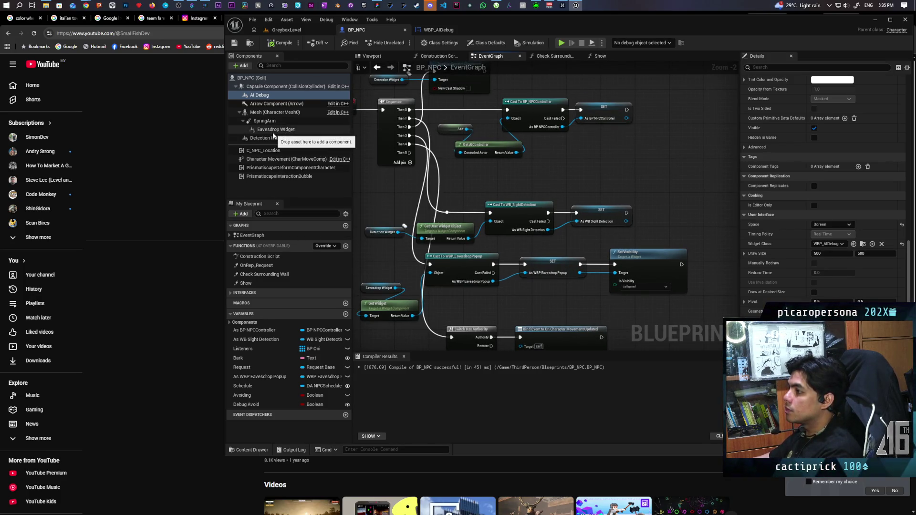
pyautogui.click(260, 95)
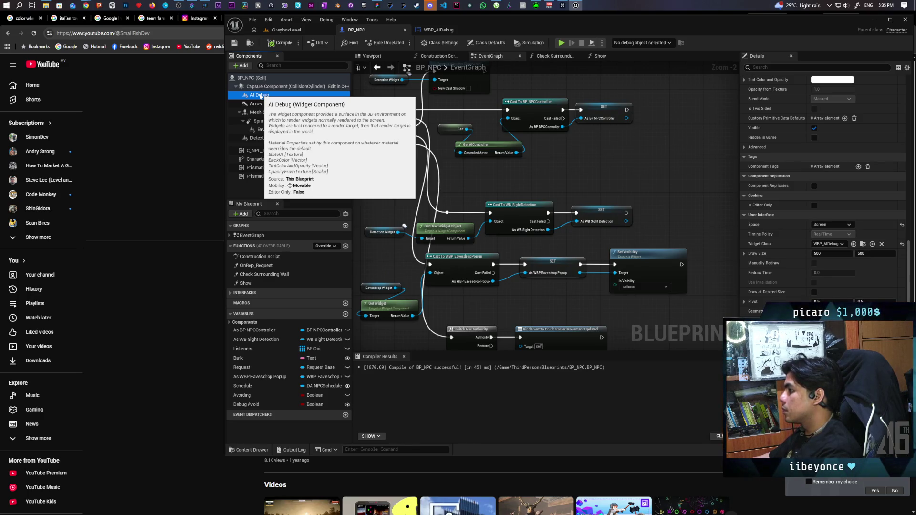
pyautogui.click(470, 330)
pyautogui.hotkey('ctrl', 'c')
pyautogui.hotkey('ctrl', 'v')
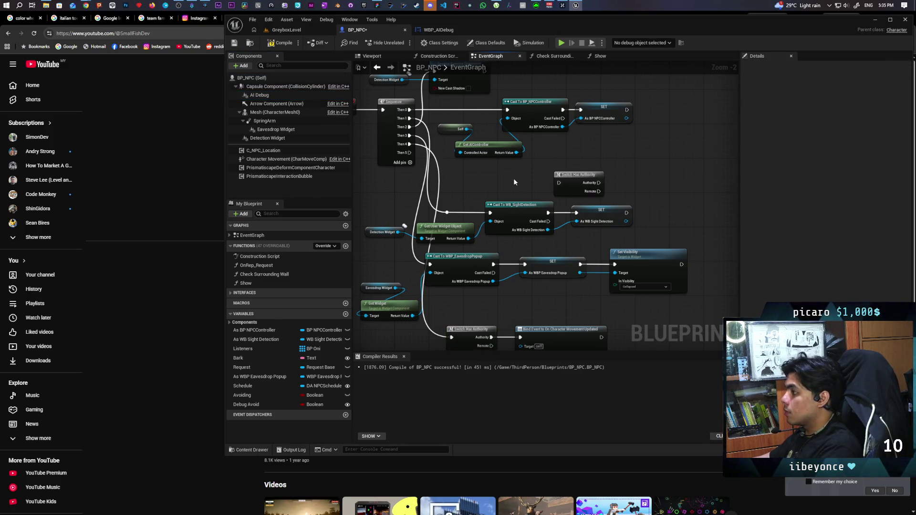
pyautogui.moveTo(455, 165)
pyautogui.mouseDown()
pyautogui.moveTo(614, 184)
pyautogui.moveTo(608, 194)
pyautogui.moveTo(617, 198)
pyautogui.moveTo(610, 167)
pyautogui.mouseUp()
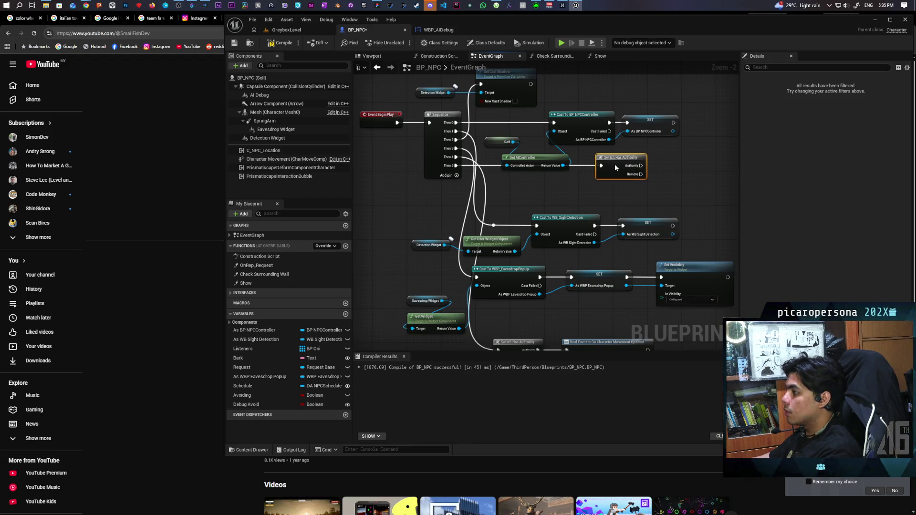
pyautogui.scroll(2, 498, 237)
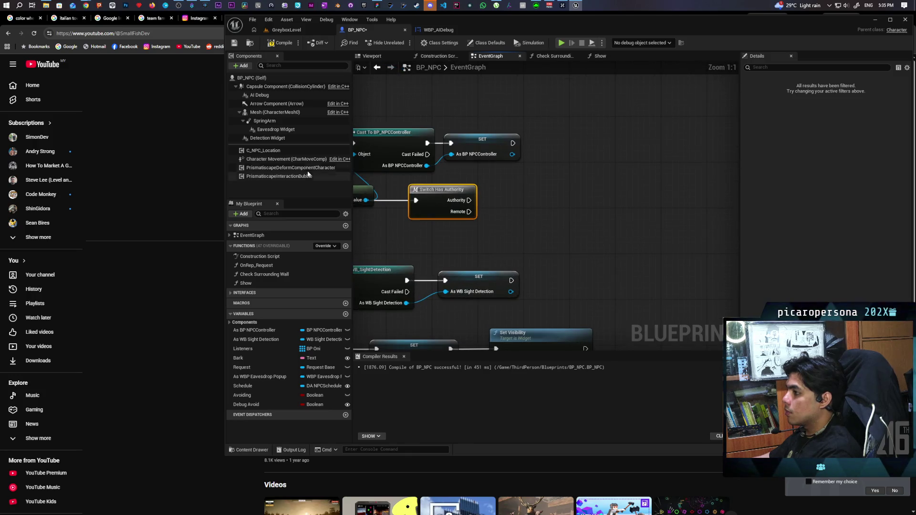
pyautogui.moveTo(258, 95)
pyautogui.mouseDown()
pyautogui.moveTo(431, 228)
pyautogui.moveTo(502, 237)
pyautogui.mouseUp()
# Step: Add a Destroy Component node for AI Debug on the Remote branch
pyautogui.write('destr')
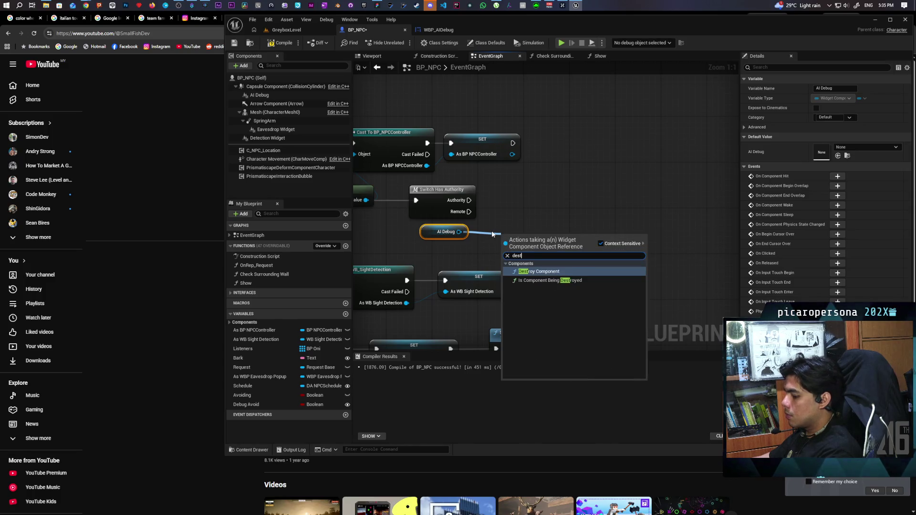
pyautogui.click(537, 275)
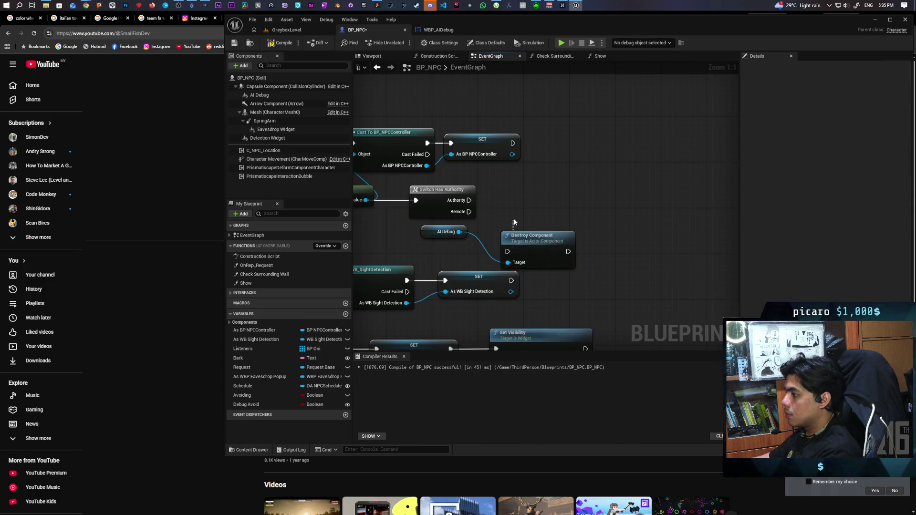
pyautogui.moveTo(470, 211)
pyautogui.mouseDown()
pyautogui.moveTo(508, 251)
pyautogui.moveTo(518, 236)
pyautogui.moveTo(500, 257)
pyautogui.mouseUp()
pyautogui.moveTo(577, 196)
pyautogui.mouseDown()
pyautogui.moveTo(509, 204)
pyautogui.moveTo(542, 198)
pyautogui.mouseUp()
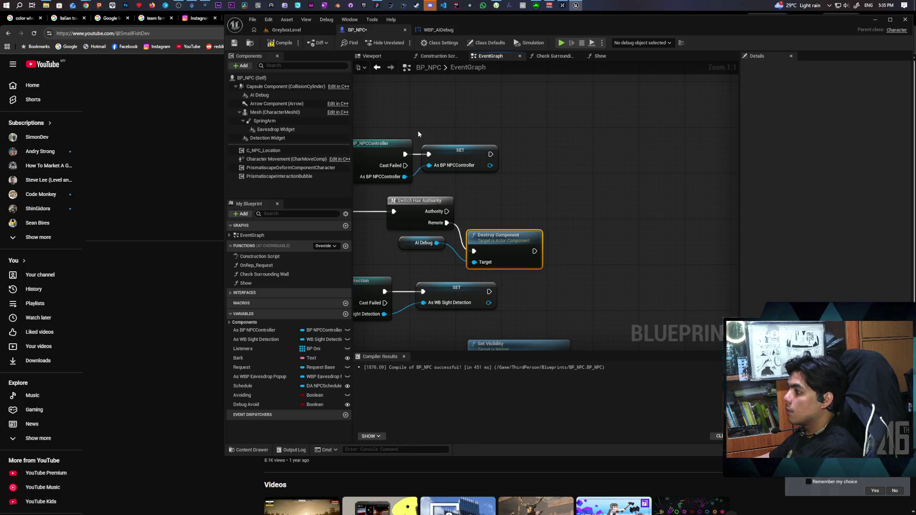
# Step: On the Authority branch, cast AI Debug's Get Widget result to WBP_AIDebug
pyautogui.moveTo(446, 223); pyautogui.dragTo(473, 214)
pyautogui.write('get widget')
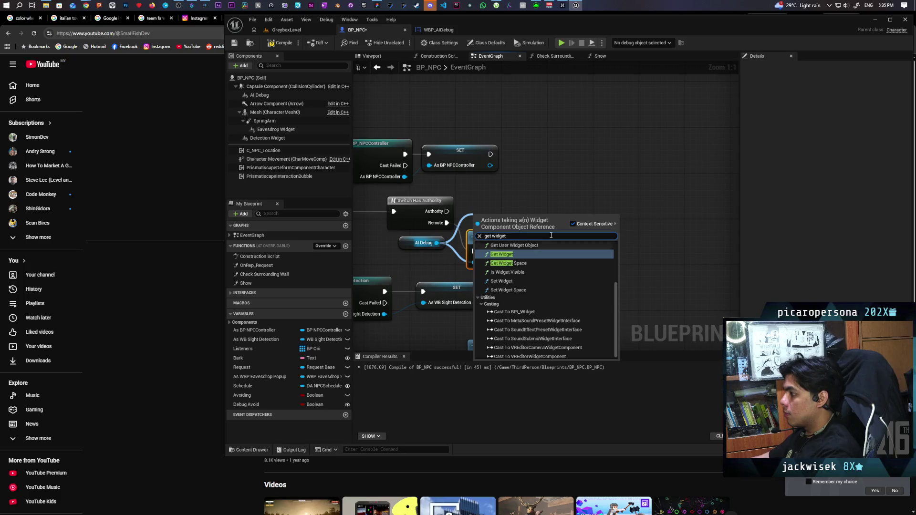
pyautogui.click(510, 254)
pyautogui.moveTo(505, 217)
pyautogui.mouseDown()
pyautogui.moveTo(542, 205)
pyautogui.moveTo(568, 236)
pyautogui.moveTo(636, 228)
pyautogui.mouseUp()
pyautogui.write('cast to')
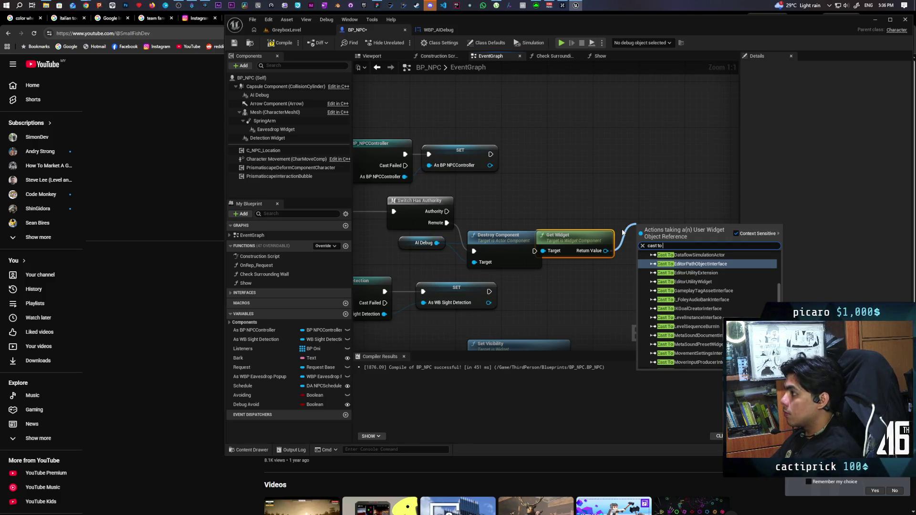
pyautogui.write('wbp_ai')
pyautogui.press('Return')
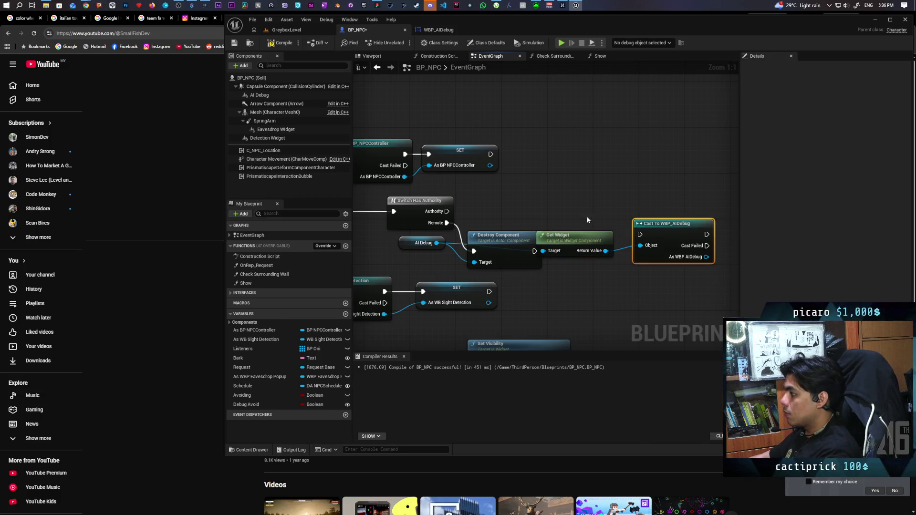
pyautogui.moveTo(447, 212)
pyautogui.mouseDown()
pyautogui.moveTo(639, 234)
pyautogui.moveTo(539, 188)
pyautogui.moveTo(557, 158)
pyautogui.mouseUp()
# Step: Promote the cast output to an As WBP AIDebug variable and compile BP_NPC
pyautogui.moveTo(608, 220); pyautogui.dragTo(654, 202)
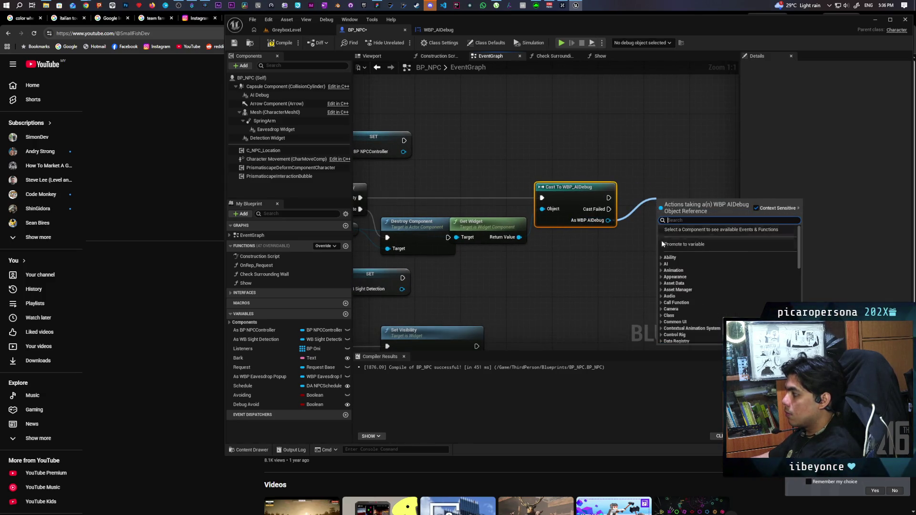
pyautogui.click(679, 243)
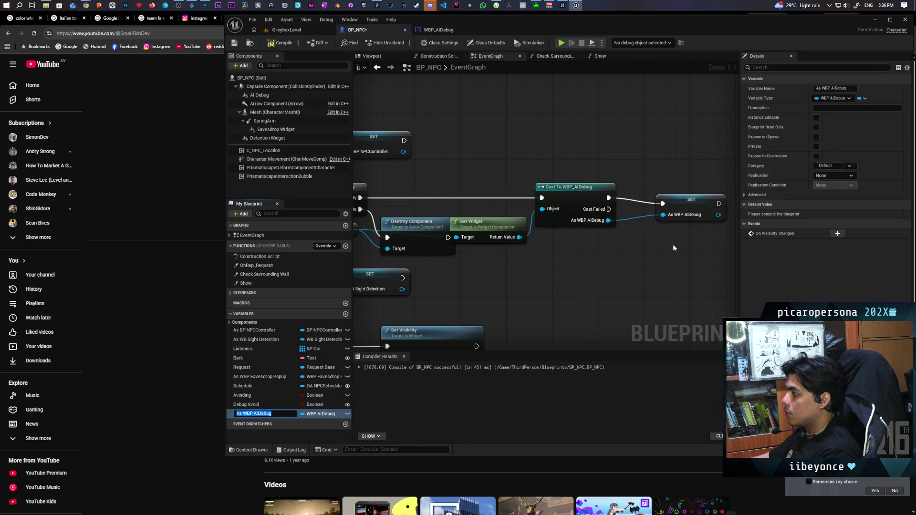
pyautogui.moveTo(689, 199); pyautogui.dragTo(670, 191)
pyautogui.scroll(-7, 643, 244)
pyautogui.scroll(2, 614, 243)
pyautogui.click(289, 45)
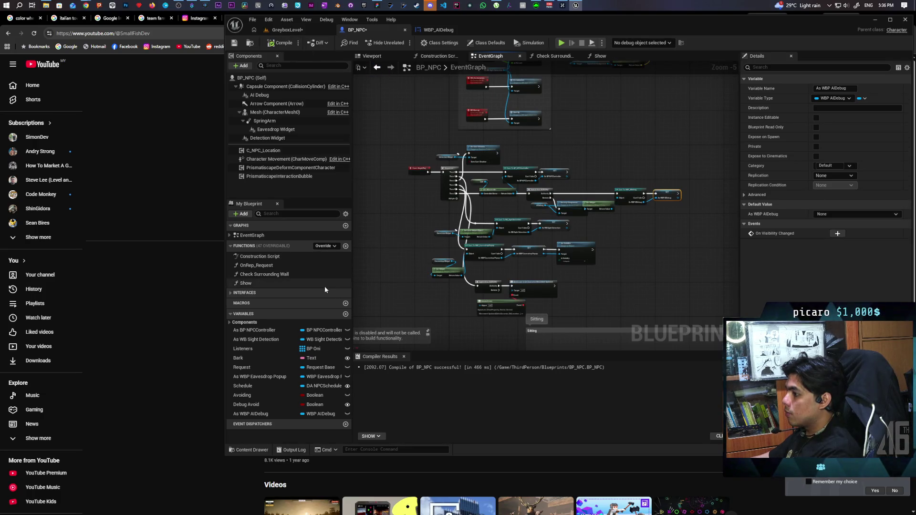
# Step: Create a Print AI Debug function containing an As WBP AIDebug getter
pyautogui.click(346, 247)
pyautogui.write('Print')
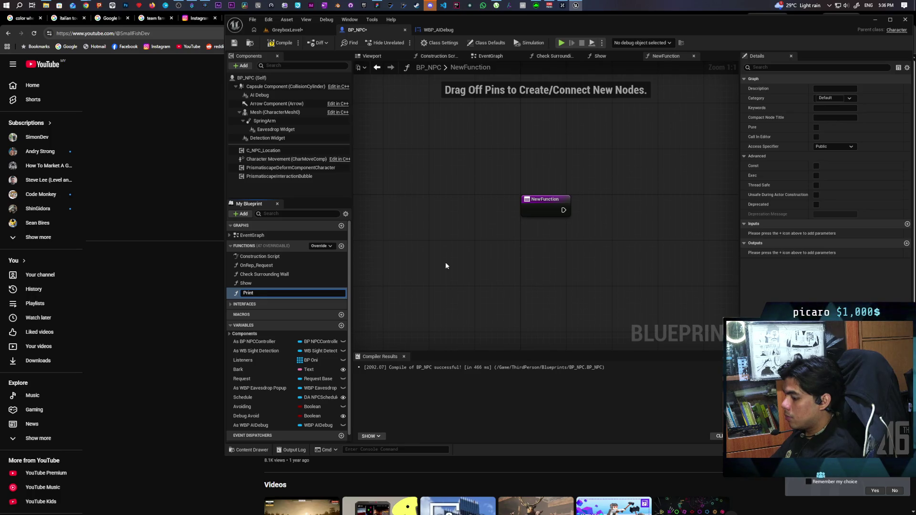
pyautogui.write(' AI Debug')
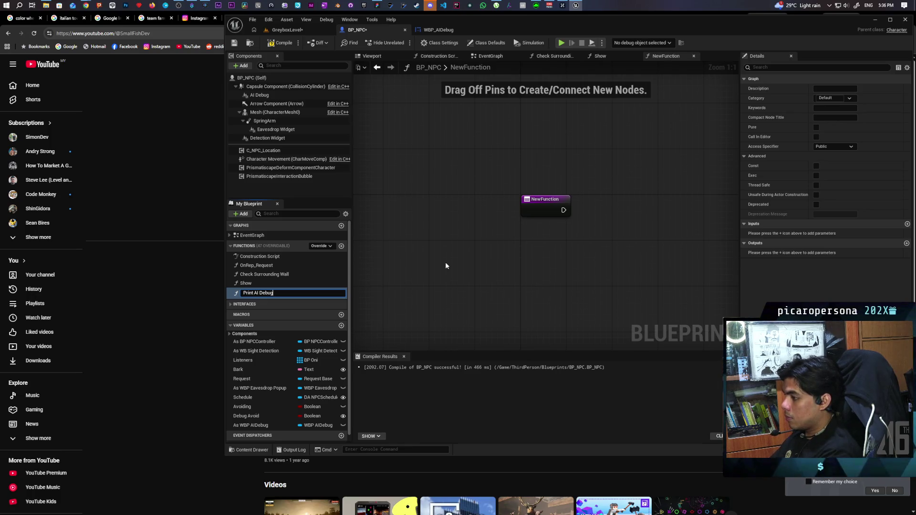
pyautogui.press('Return')
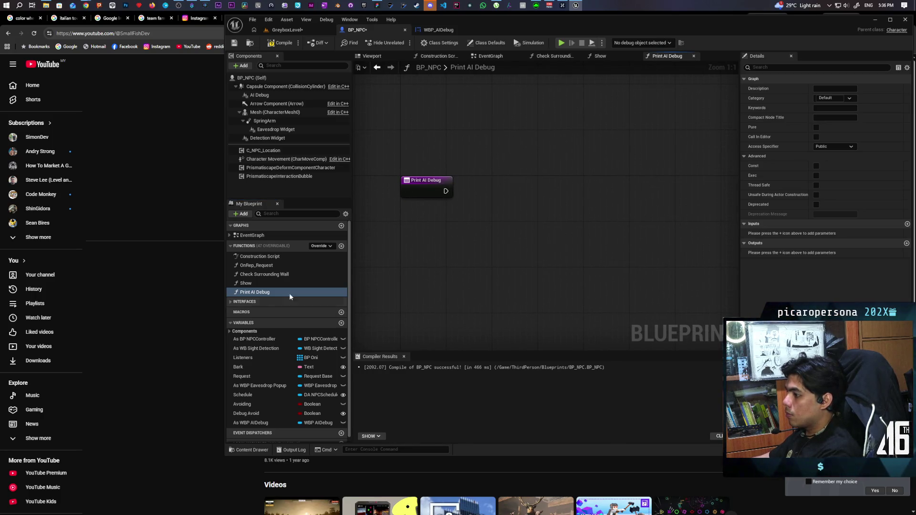
pyautogui.click(248, 423)
pyautogui.click(453, 158)
# Step: Have Print AI Debug call the widget's Print Debug with In Text, then save all
pyautogui.moveTo(472, 148); pyautogui.dragTo(490, 188)
pyautogui.write('debug')
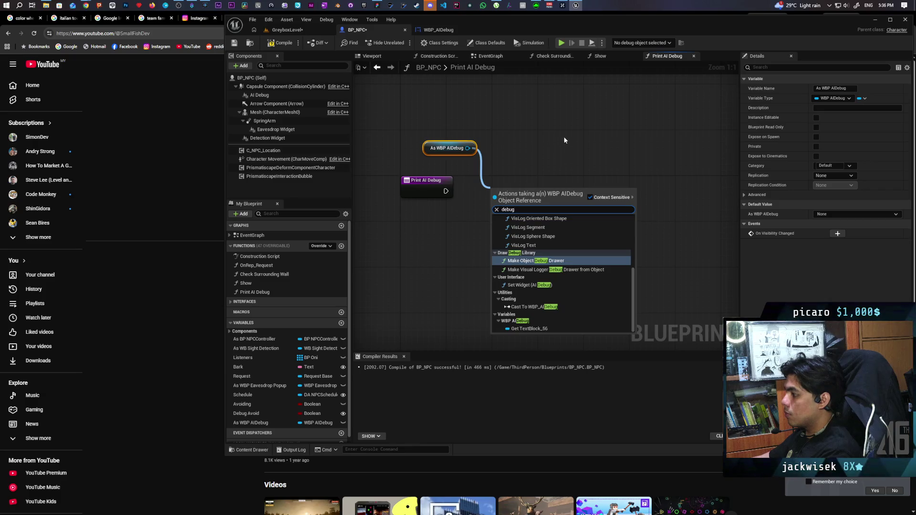
pyautogui.press('Escape')
pyautogui.click(445, 30)
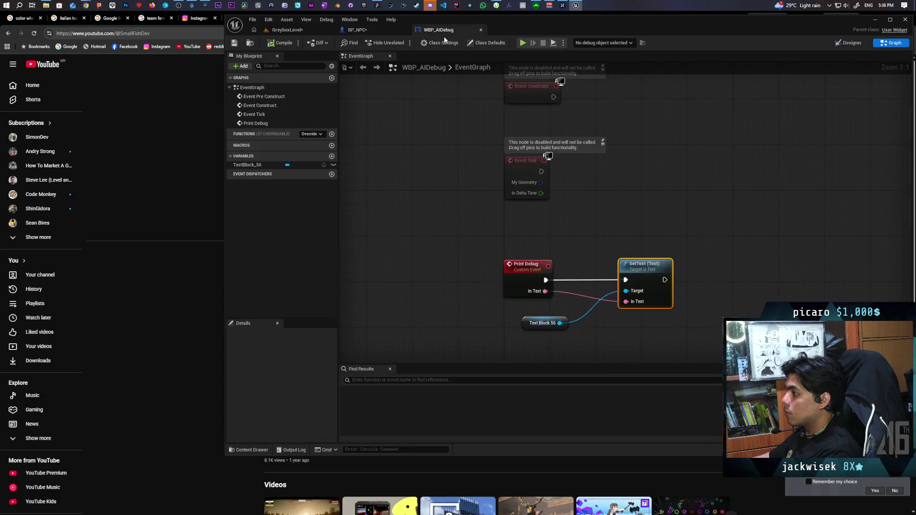
pyautogui.click(389, 32)
pyautogui.moveTo(469, 148); pyautogui.dragTo(493, 179)
pyautogui.write('print de')
pyautogui.press('Return')
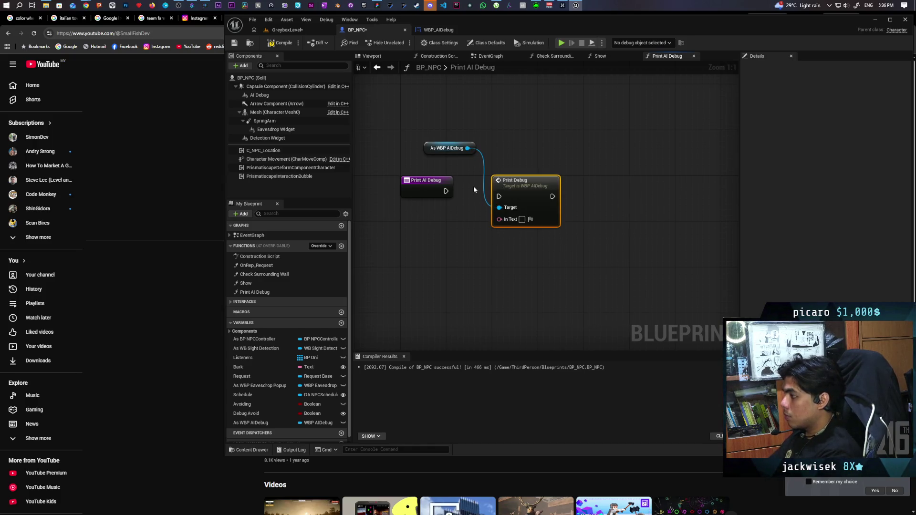
pyautogui.moveTo(499, 196)
pyautogui.mouseDown()
pyautogui.moveTo(446, 191)
pyautogui.moveTo(520, 188)
pyautogui.moveTo(404, 209)
pyautogui.moveTo(426, 193)
pyautogui.mouseUp()
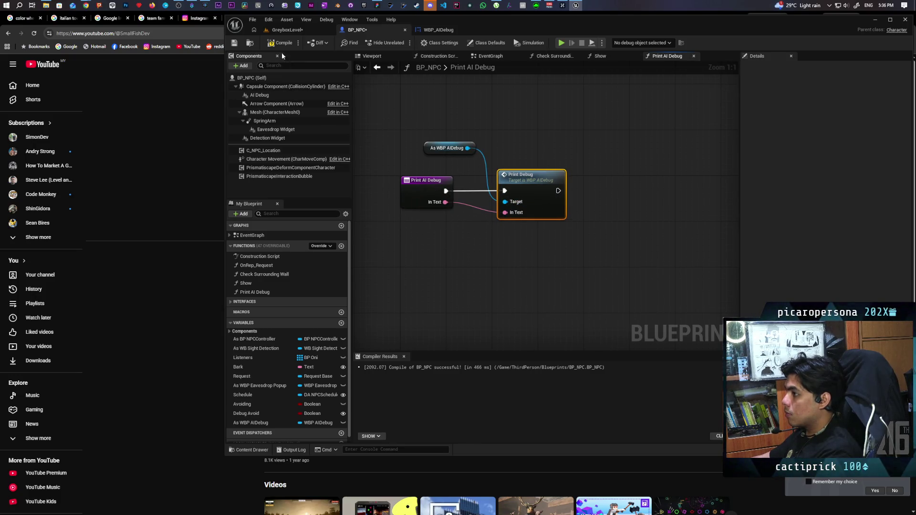
pyautogui.hotkey('ctrl', 'shift', 's')
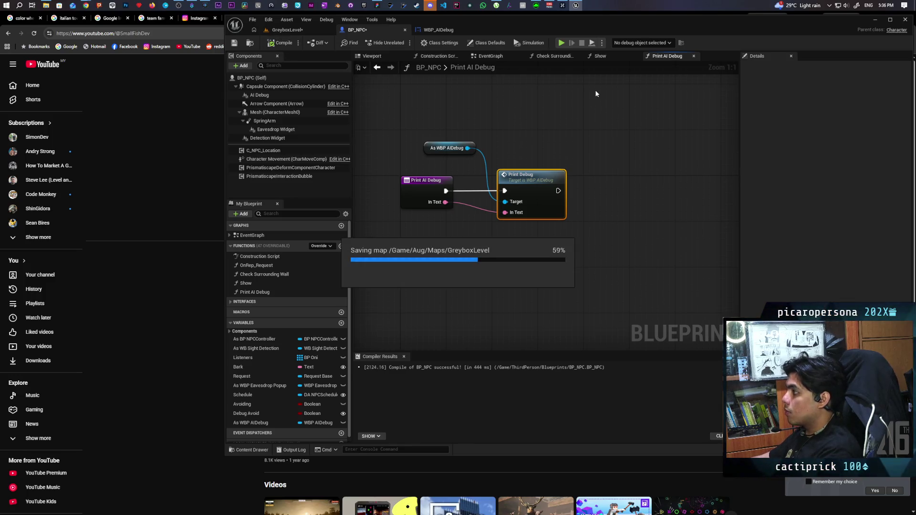
pyautogui.click(490, 56)
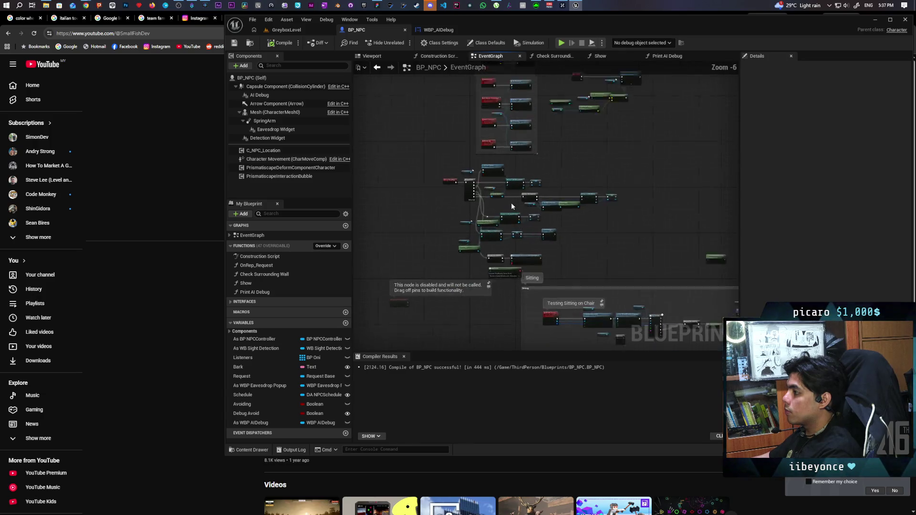
# Step: Zoom and pan BP_NPC's event graph to frame AI MoveTo with its Reset Avoid and Continue nodes
pyautogui.moveTo(613, 251)
pyautogui.mouseDown()
pyautogui.moveTo(515, 113)
pyautogui.moveTo(559, 165)
pyautogui.moveTo(439, 146)
pyautogui.moveTo(491, 149)
pyautogui.moveTo(487, 125)
pyautogui.moveTo(627, 170)
pyautogui.mouseUp()
pyautogui.scroll(1, 487, 125)
pyautogui.scroll(-1, 628, 169)
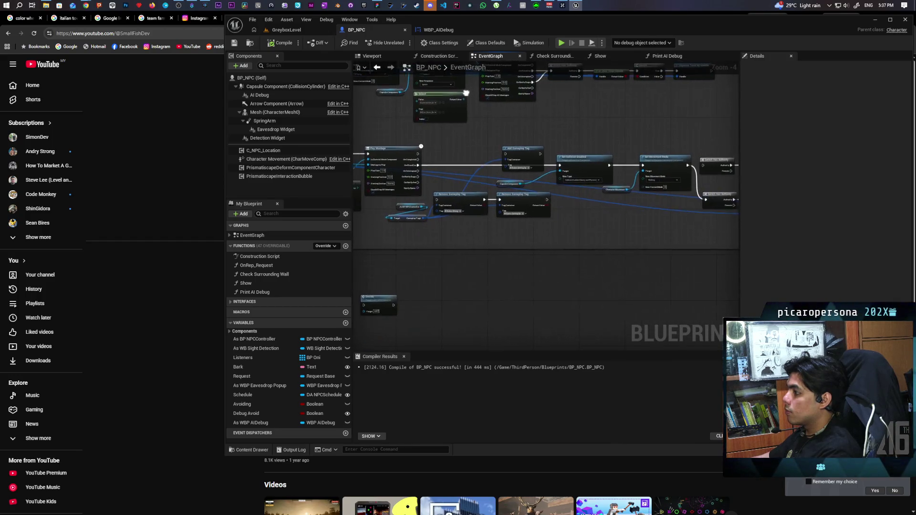
pyautogui.scroll(-1, 648, 125)
pyautogui.moveTo(639, 114); pyautogui.dragTo(556, 115)
pyautogui.scroll(-3, 556, 115)
pyautogui.scroll(5, 532, 180)
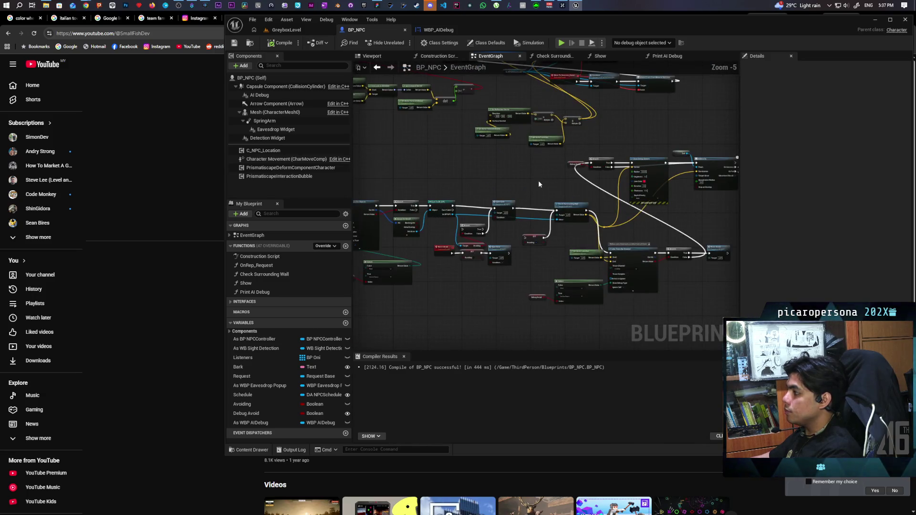
pyautogui.scroll(2, 538, 181)
pyautogui.scroll(2, 571, 182)
pyautogui.scroll(-2, 570, 181)
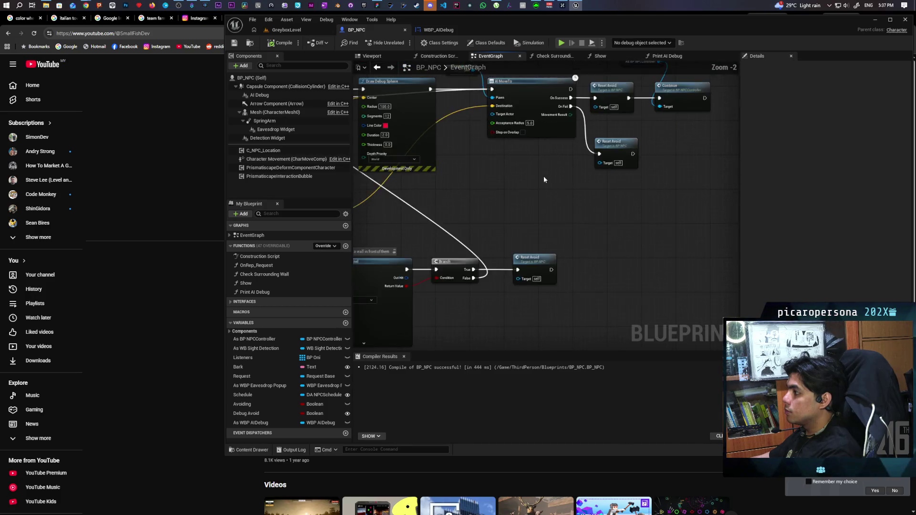
pyautogui.scroll(-1, 647, 200)
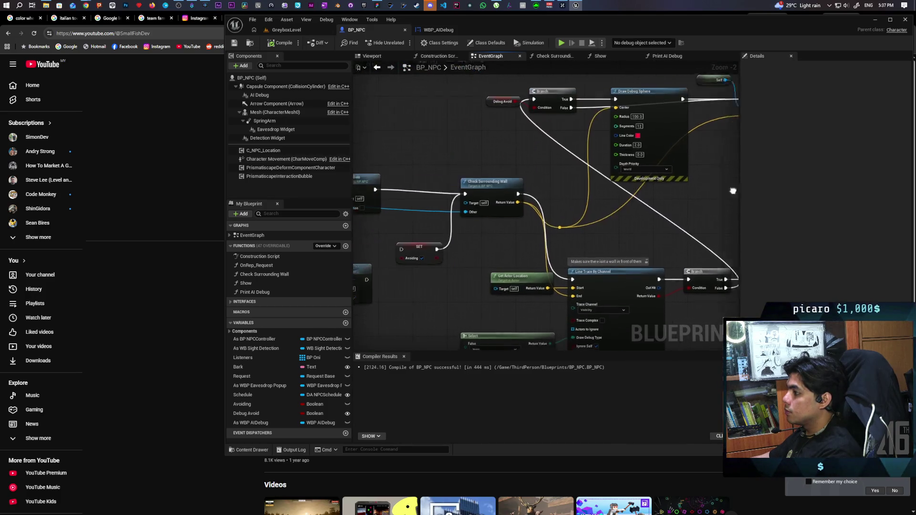
pyautogui.scroll(-1, 557, 219)
pyautogui.scroll(1, 665, 247)
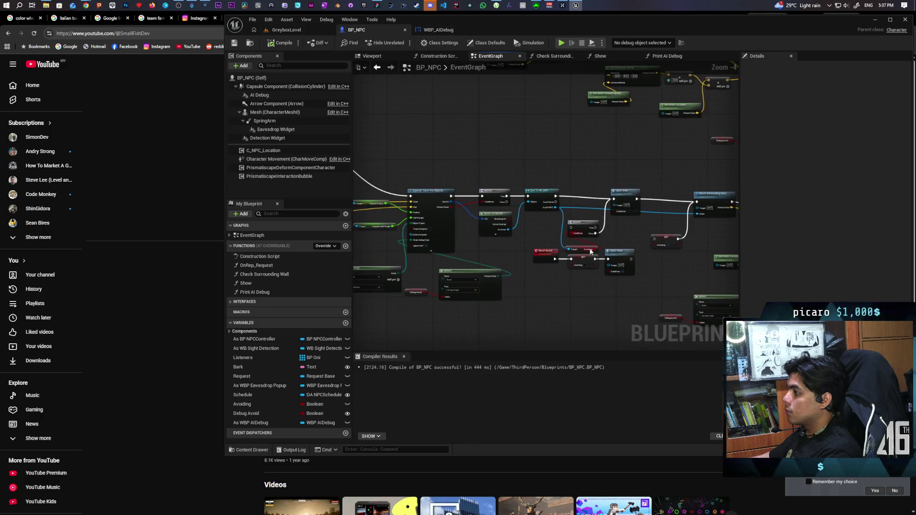
pyautogui.scroll(-1, 665, 247)
pyautogui.scroll(1, 589, 236)
pyautogui.scroll(-1, 716, 266)
pyautogui.scroll(1, 519, 250)
pyautogui.scroll(-1, 674, 245)
pyautogui.scroll(1, 638, 204)
pyautogui.scroll(3, 467, 186)
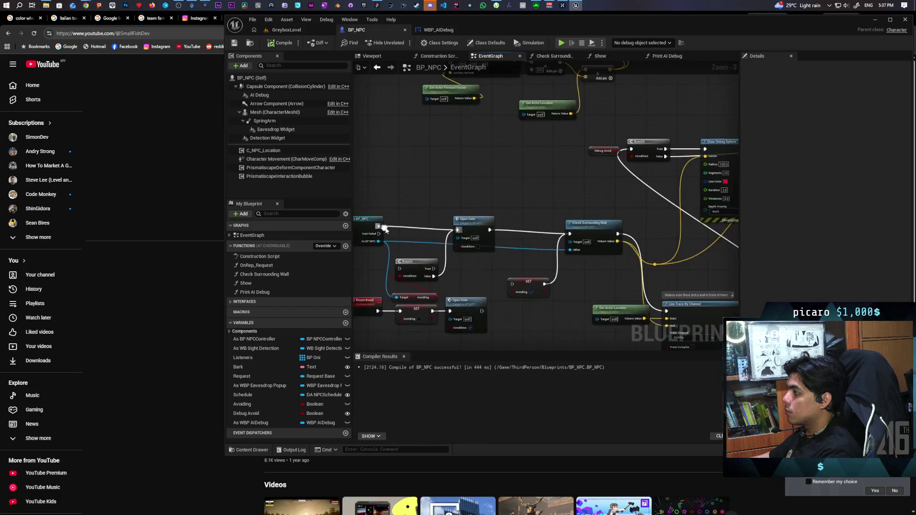
pyautogui.moveTo(526, 229)
pyautogui.mouseDown()
pyautogui.moveTo(502, 227)
pyautogui.moveTo(527, 239)
pyautogui.mouseUp()
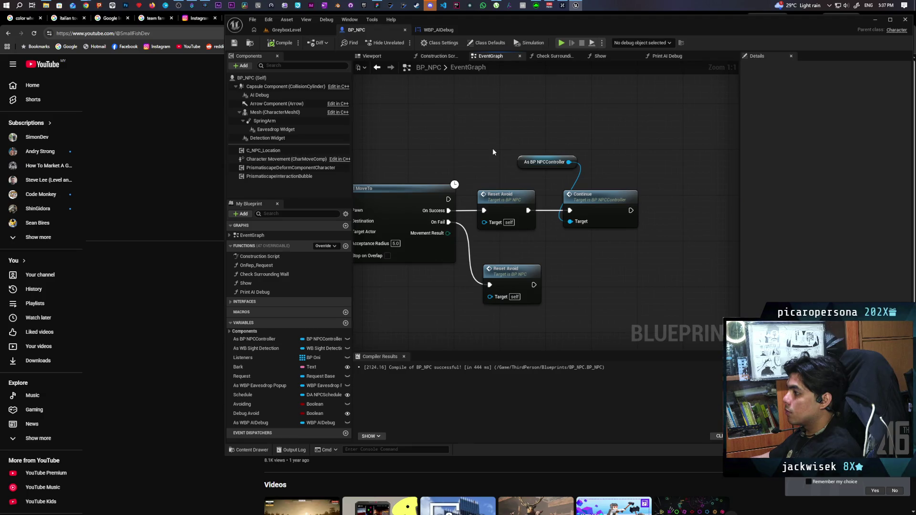
# Step: Add a Print AI Debug node printing 'Avoiding' after AI MoveTo
pyautogui.rightClick(466, 120)
pyautogui.write('print debug')
pyautogui.press('Return')
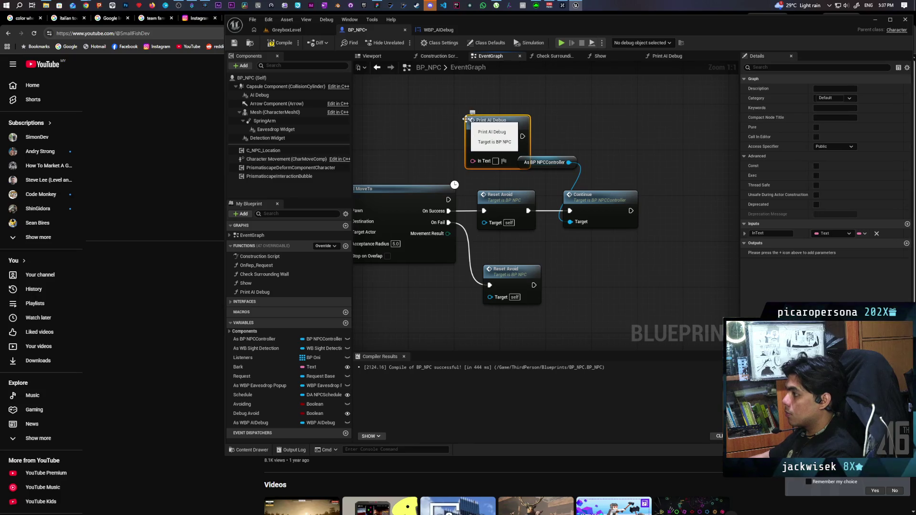
pyautogui.moveTo(449, 199)
pyautogui.mouseDown()
pyautogui.moveTo(463, 143)
pyautogui.moveTo(509, 109)
pyautogui.mouseUp()
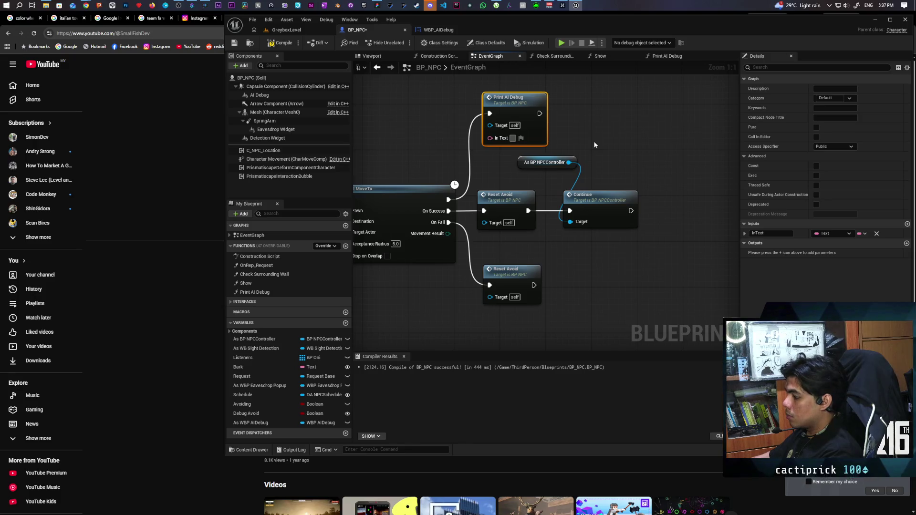
pyautogui.write('Void')
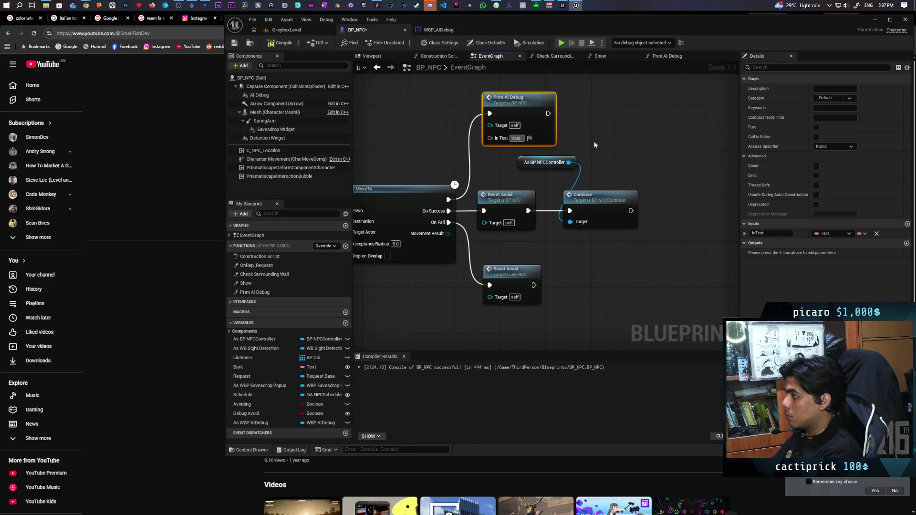
pyautogui.press('BackSpace')
pyautogui.press('BackSpace')
pyautogui.press('BackSpace')
pyautogui.write('Avoiding')
pyautogui.click(599, 128)
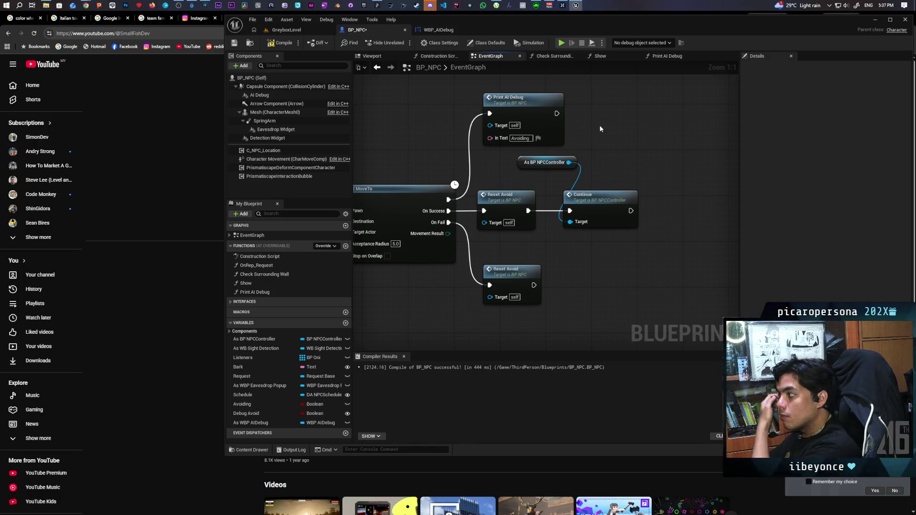
# Step: Insert a duplicate printing 'Avoid succeed' between On Success and Reset Avoid
pyautogui.moveTo(496, 163); pyautogui.dragTo(647, 210)
pyautogui.moveTo(501, 196); pyautogui.dragTo(622, 197)
pyautogui.click(545, 229)
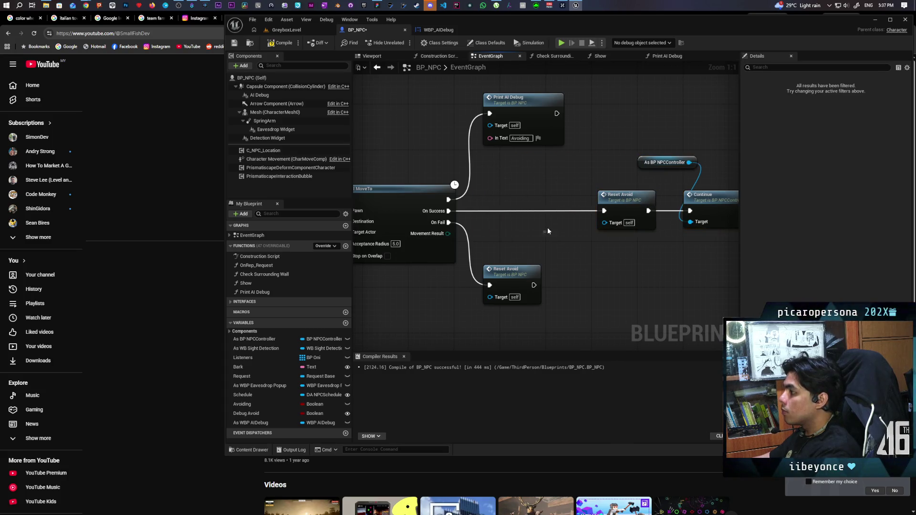
pyautogui.click(533, 103)
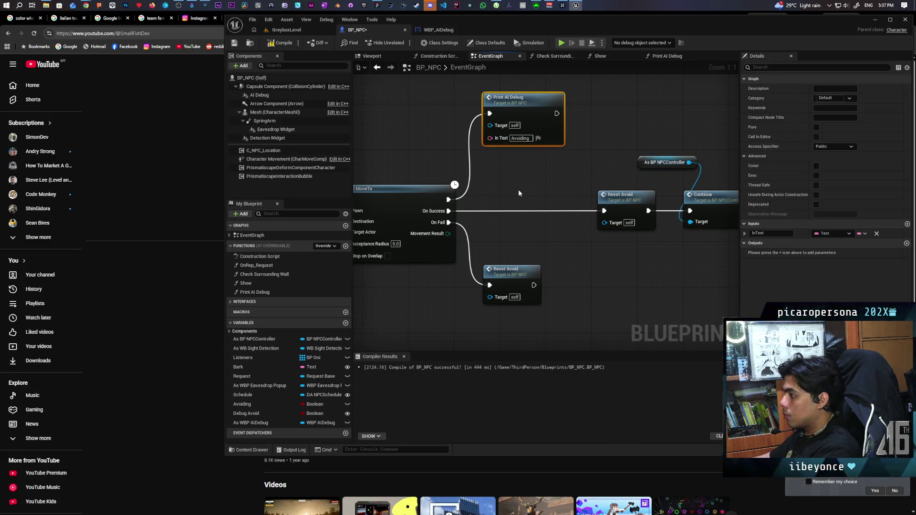
pyautogui.hotkey('ctrl', 'd')
pyautogui.moveTo(521, 187); pyautogui.dragTo(492, 184)
pyautogui.moveTo(448, 210)
pyautogui.mouseDown()
pyautogui.moveTo(491, 199)
pyautogui.moveTo(603, 211)
pyautogui.mouseUp()
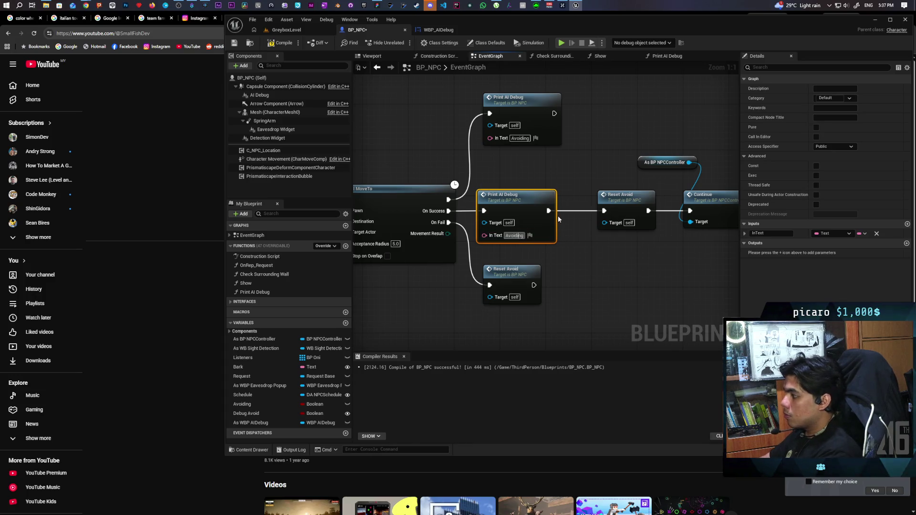
pyautogui.press('BackSpace')
pyautogui.press('BackSpace')
pyautogui.press('BackSpace')
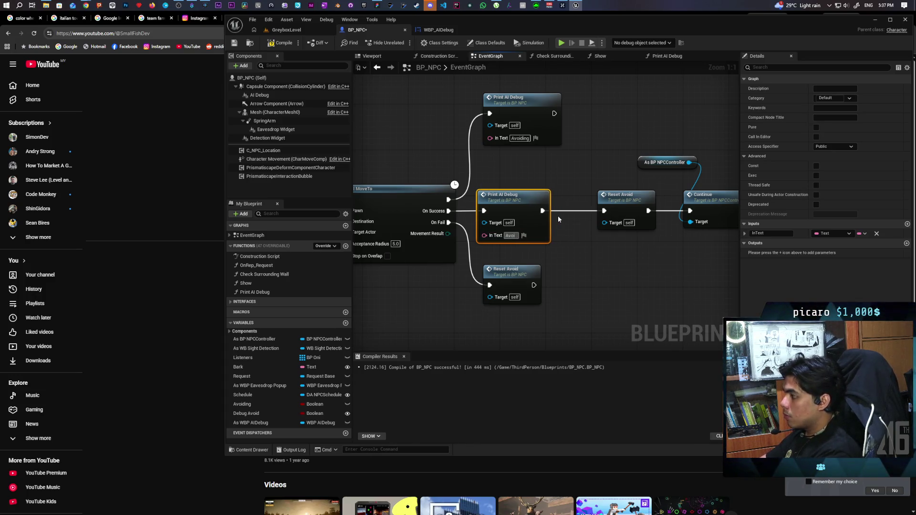
pyautogui.write('d succ')
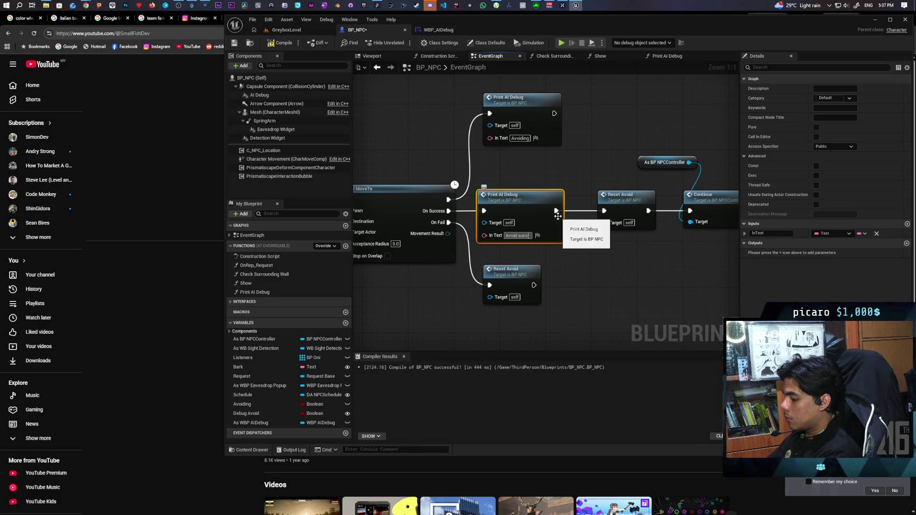
pyautogui.write('eed')
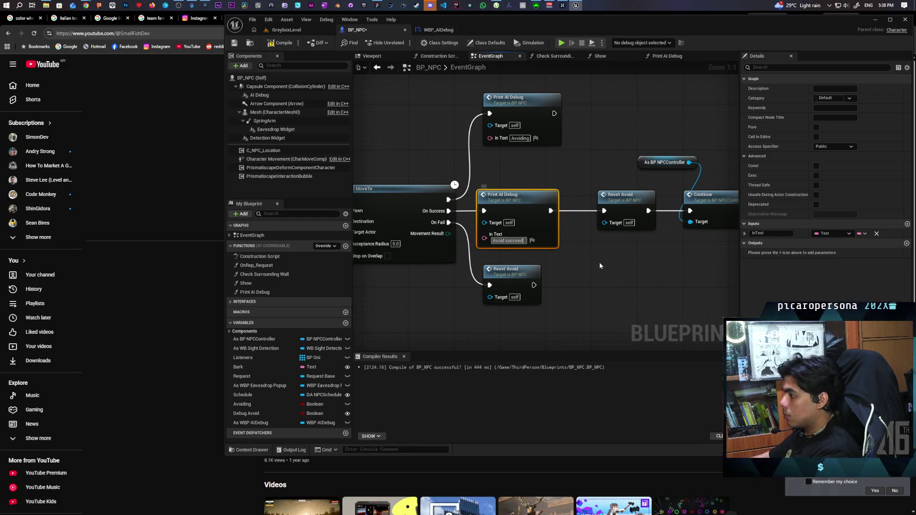
pyautogui.click(581, 283)
# Step: Add an 'Avoid failed' print on On Fail before the lower Reset Avoid, compile, and return to GreyboxLevel
pyautogui.moveTo(510, 270); pyautogui.dragTo(585, 270)
pyautogui.click(517, 197)
pyautogui.hotkey('ctrl', 'c')
pyautogui.hotkey('ctrl', 'v')
pyautogui.moveTo(448, 222)
pyautogui.mouseDown()
pyautogui.moveTo(484, 303)
pyautogui.moveTo(477, 271)
pyautogui.mouseUp()
pyautogui.moveTo(531, 279)
pyautogui.mouseDown()
pyautogui.moveTo(574, 287)
pyautogui.moveTo(526, 285)
pyautogui.mouseUp()
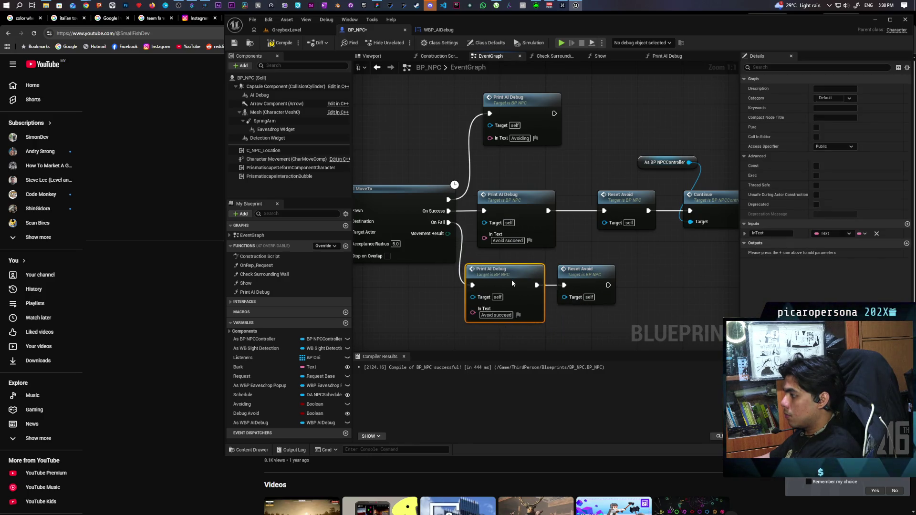
pyautogui.doubleClick(501, 314)
pyautogui.write('failed')
pyautogui.press('Return')
pyautogui.click(680, 279)
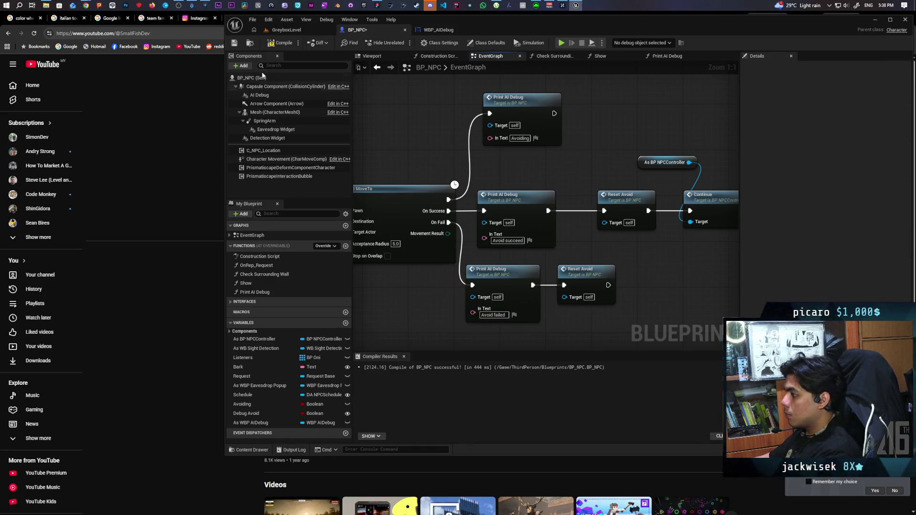
pyautogui.press('F7')
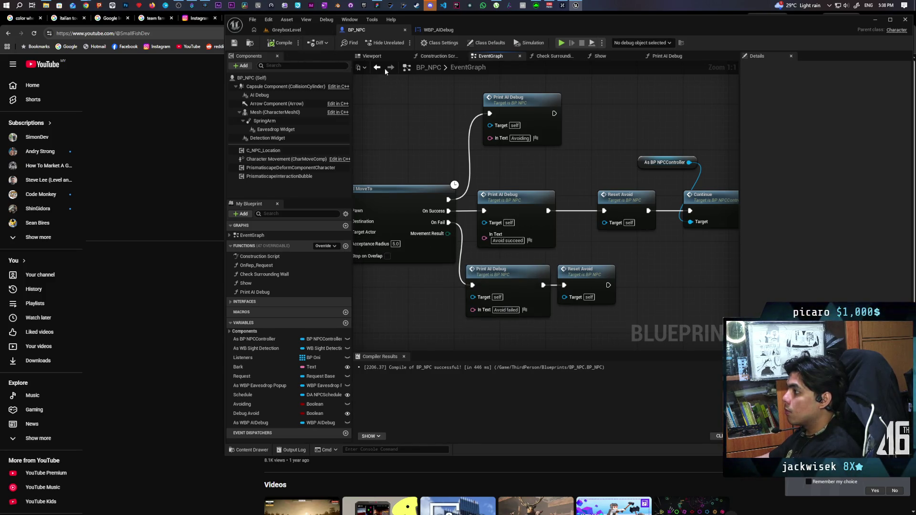
pyautogui.click(303, 30)
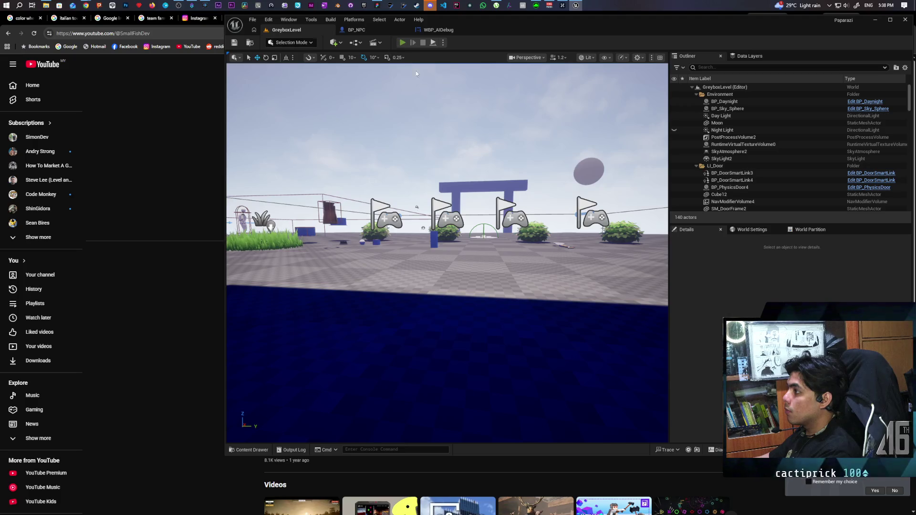
pyautogui.click(402, 43)
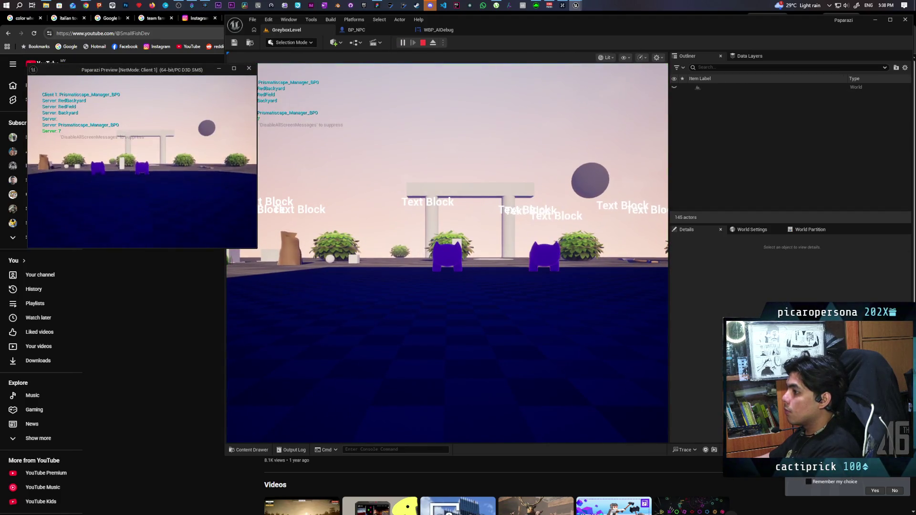
pyautogui.click(447, 252)
pyautogui.press('w')
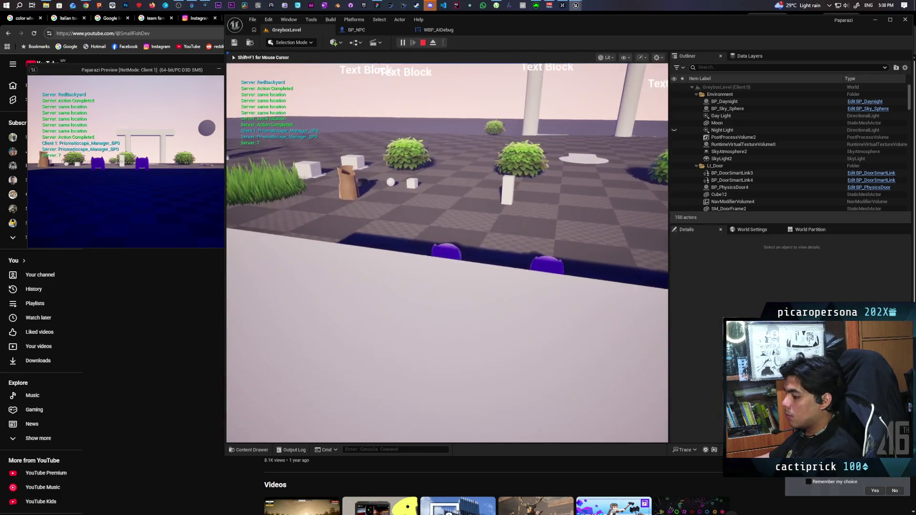
pyautogui.press('w')
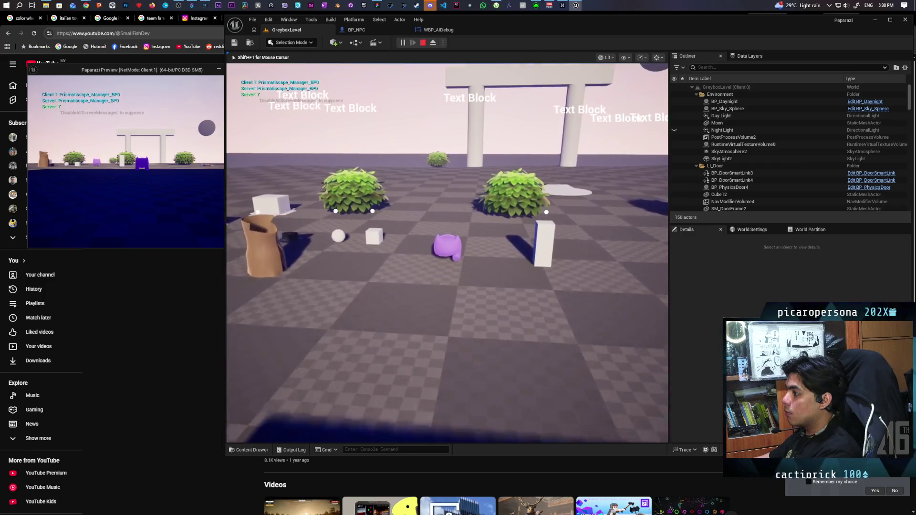
pyautogui.press('w')
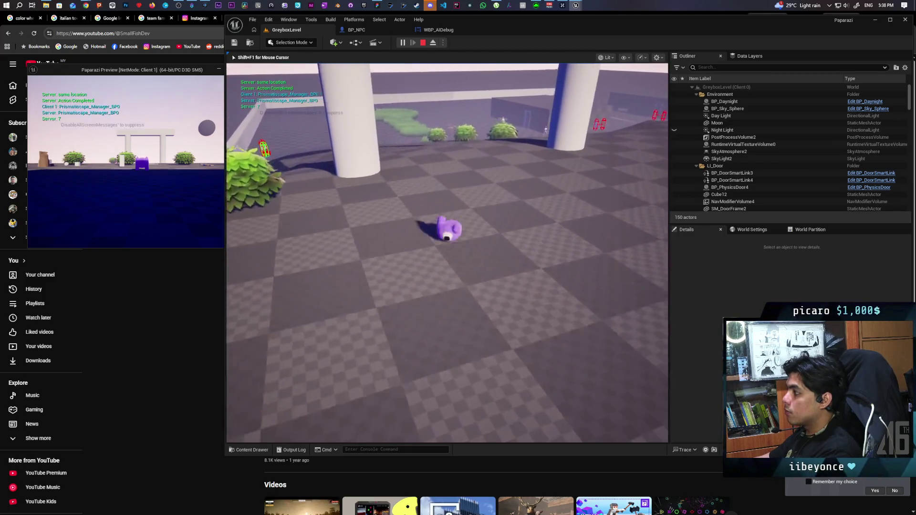
pyautogui.press('w')
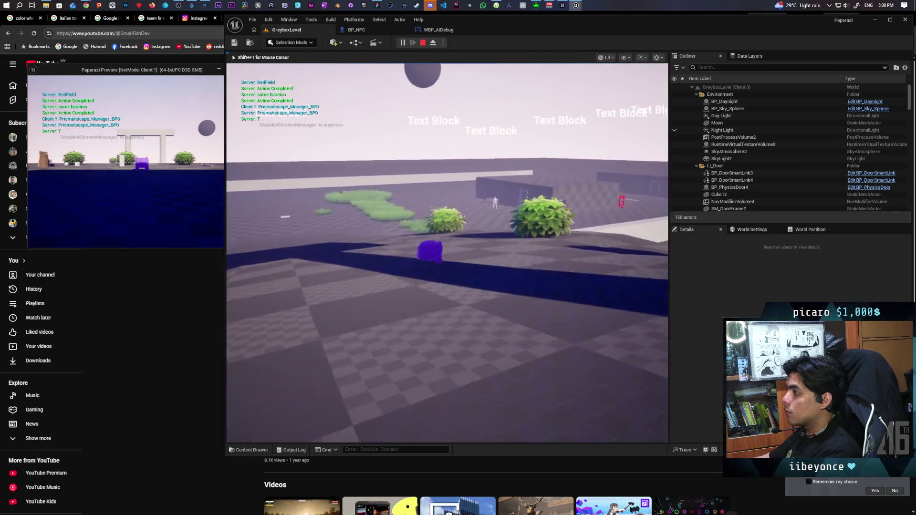
pyautogui.press('w')
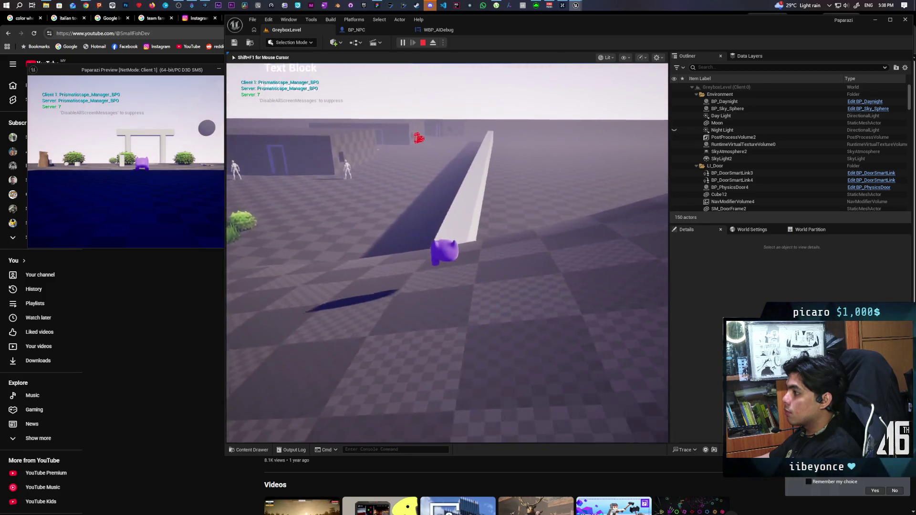
pyautogui.press('w')
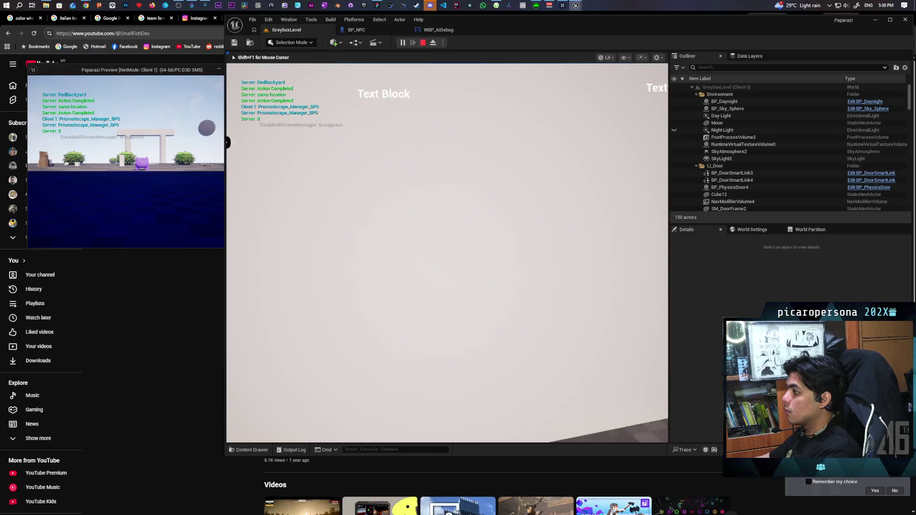
pyautogui.press('w')
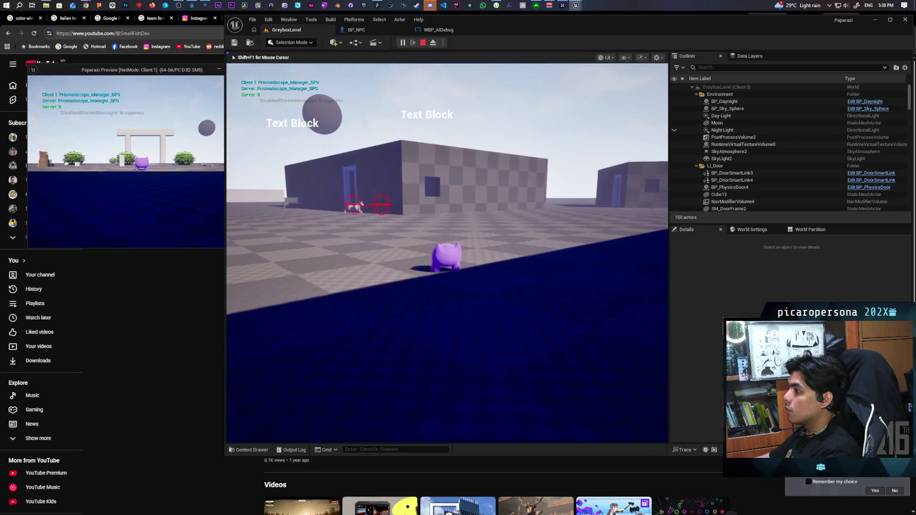
pyautogui.press('w')
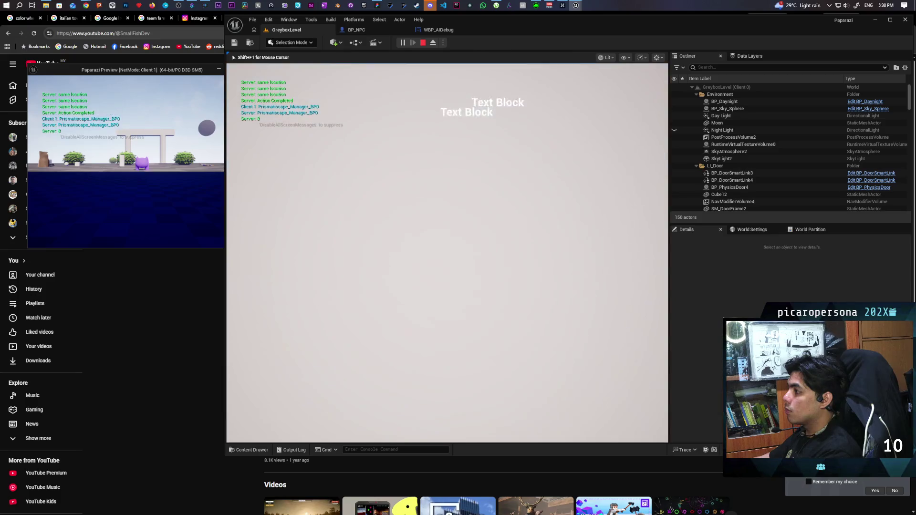
pyautogui.press('w')
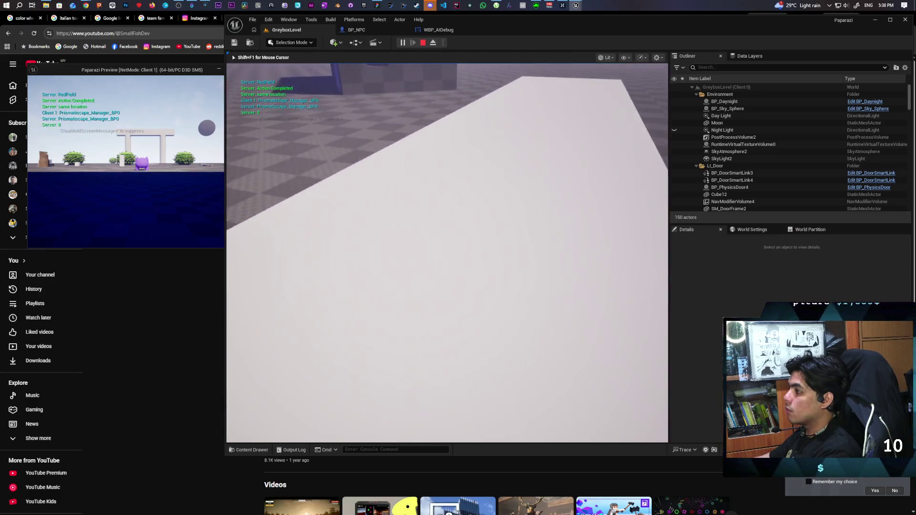
pyautogui.press('w')
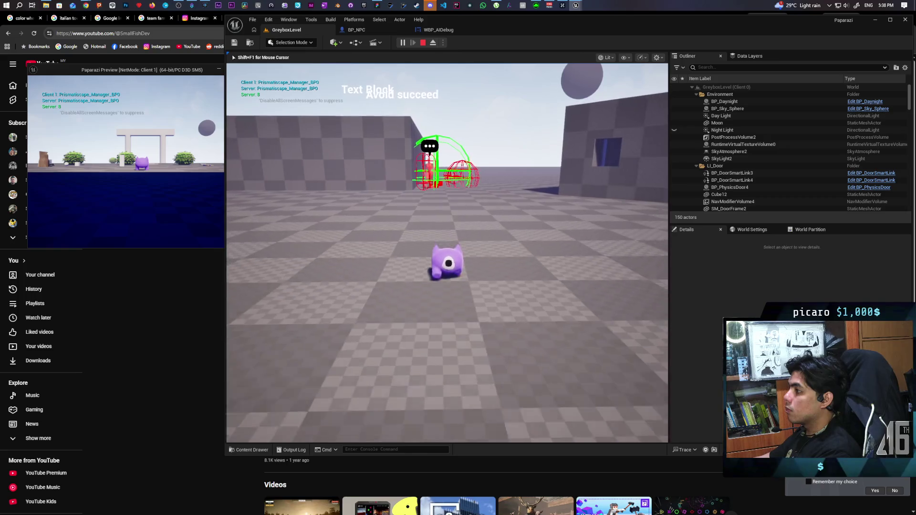
pyautogui.press('s')
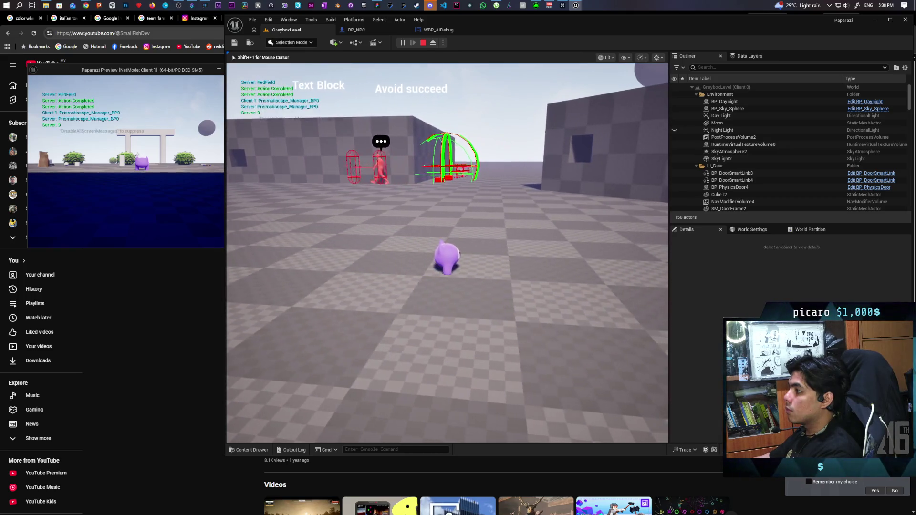
pyautogui.press('w')
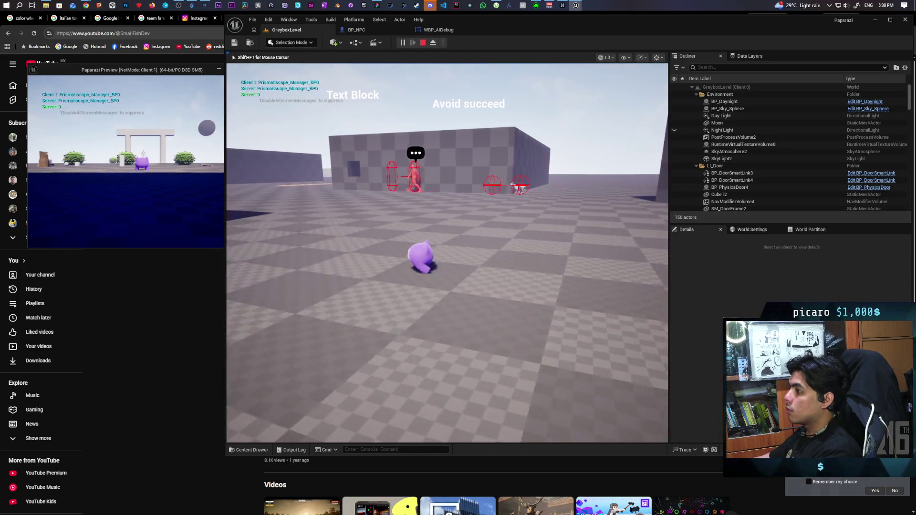
pyautogui.press('Escape')
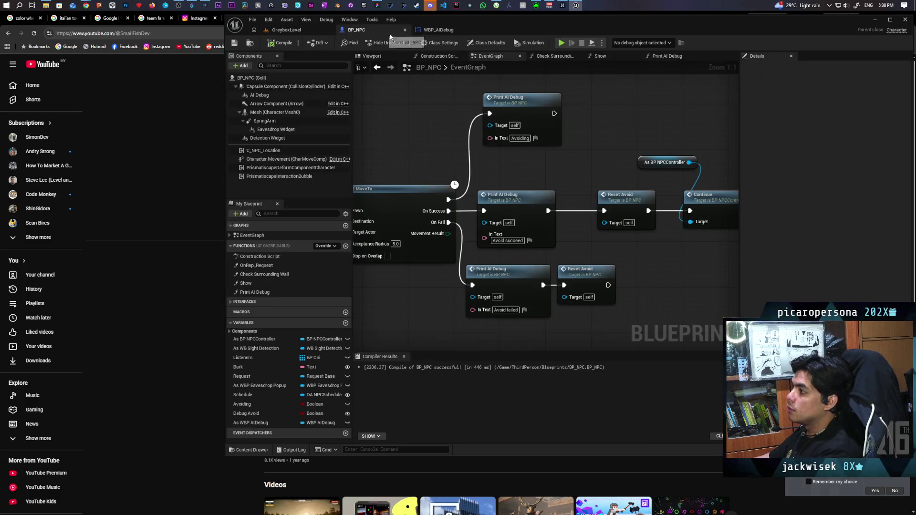
# Step: Inspect BP_NPC's AI Debug component in the Viewport, then open the WBP_AIDebug event graph
pyautogui.click(353, 30)
pyautogui.click(382, 57)
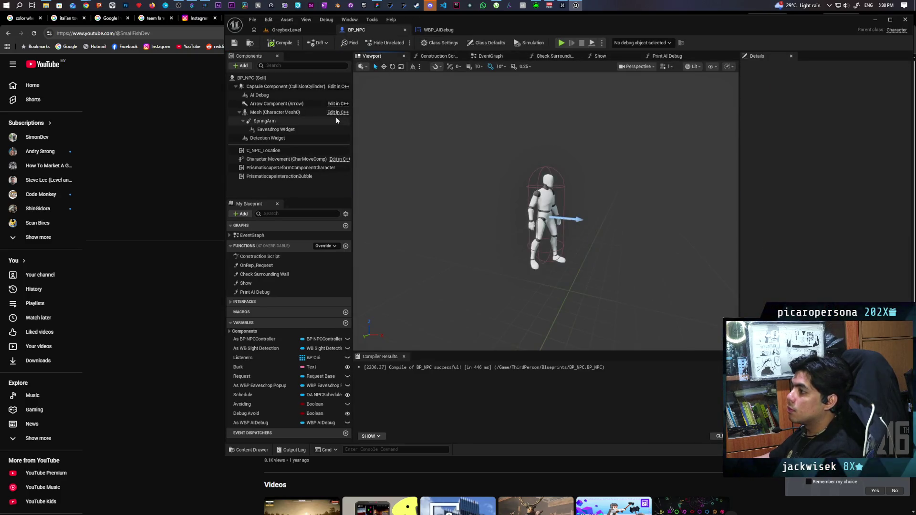
pyautogui.click(314, 97)
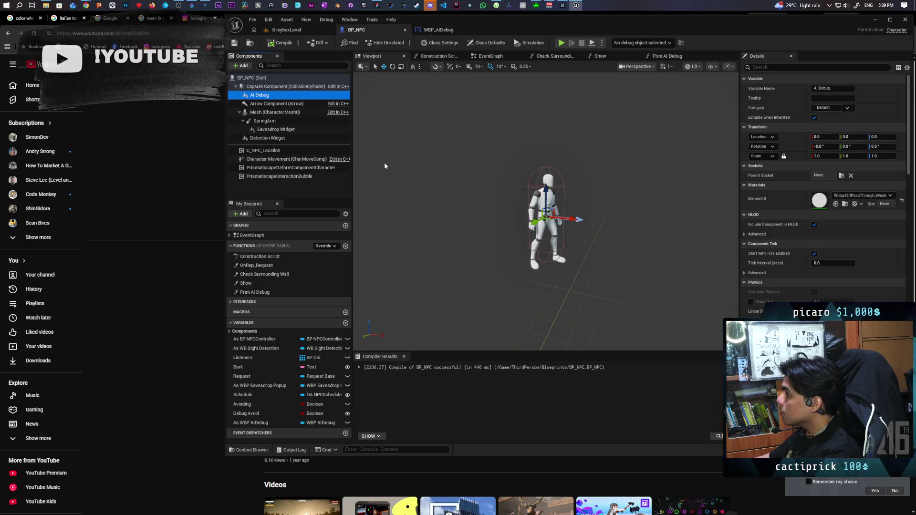
pyautogui.click(434, 29)
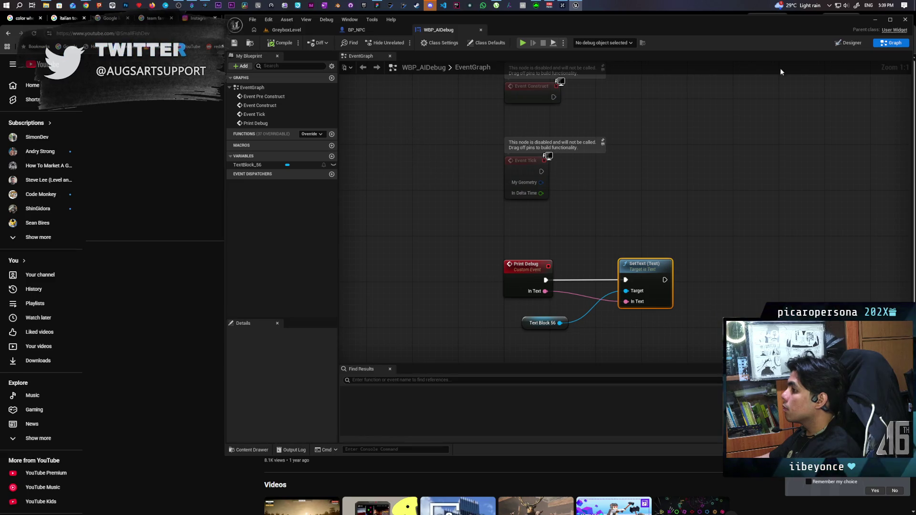
# Step: In the Designer, empty TextBlock_56's 'Text Block' placeholder text and compile WBP_AIDebug
pyautogui.click(852, 42)
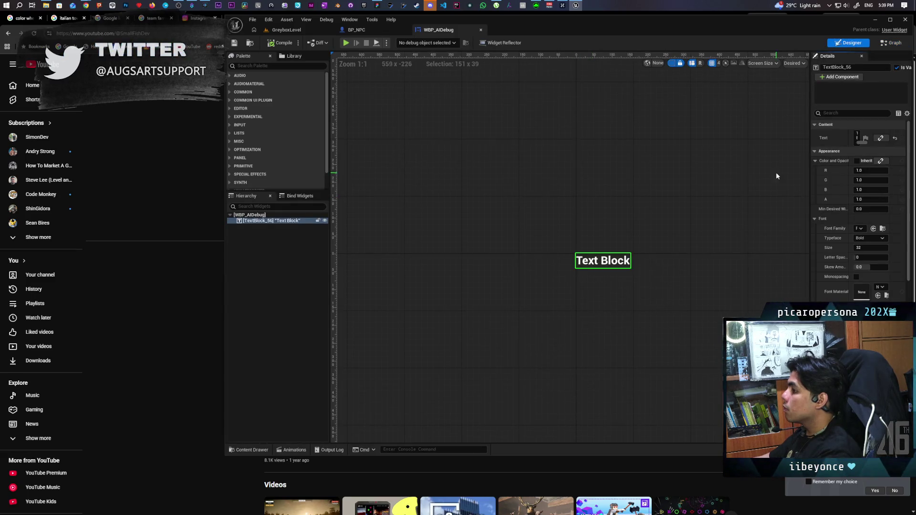
pyautogui.moveTo(809, 152); pyautogui.dragTo(730, 141)
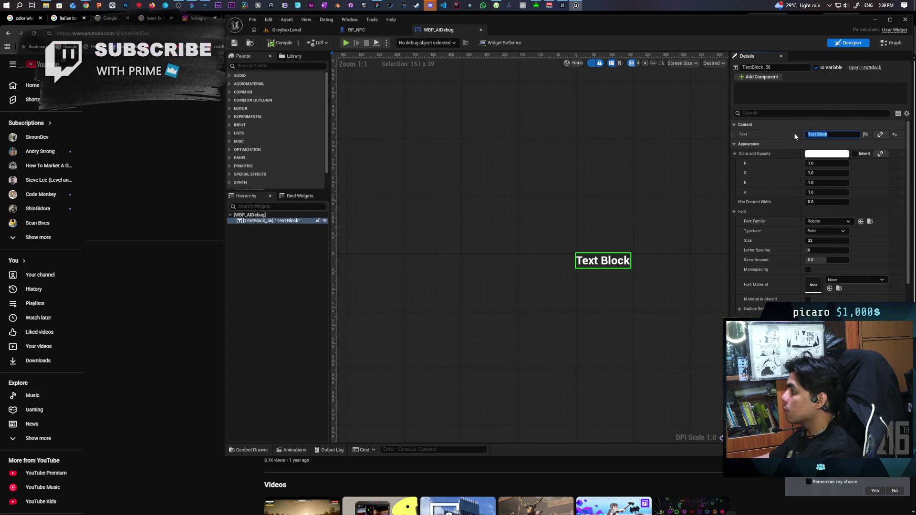
pyautogui.press('BackSpace')
pyautogui.press('Return')
pyautogui.click(278, 42)
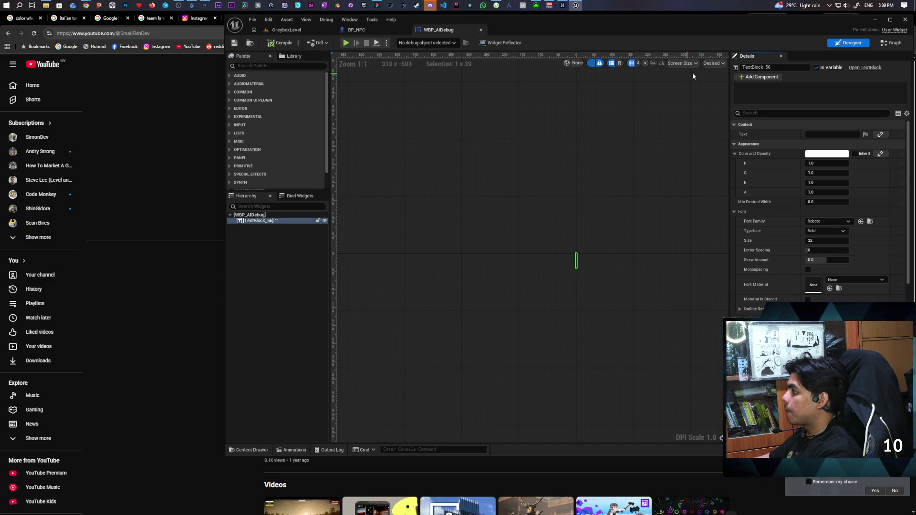
pyautogui.click(713, 63)
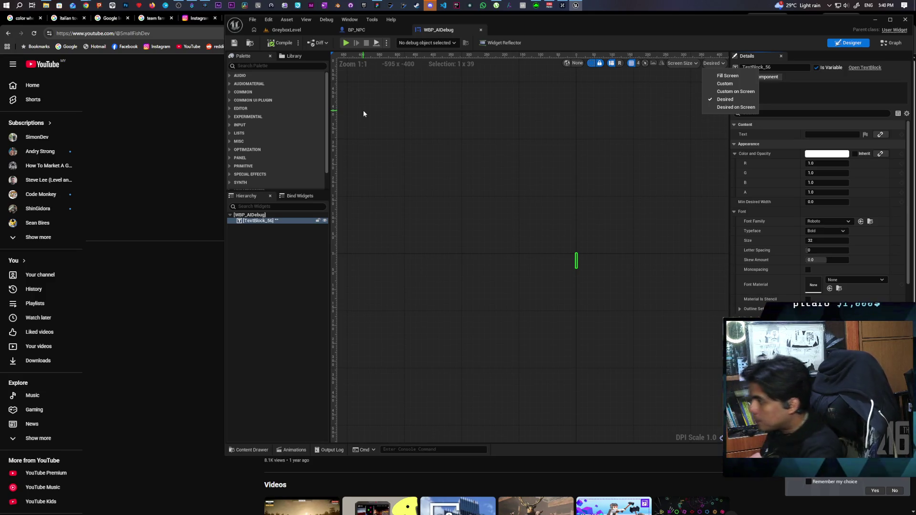
pyautogui.click(271, 269)
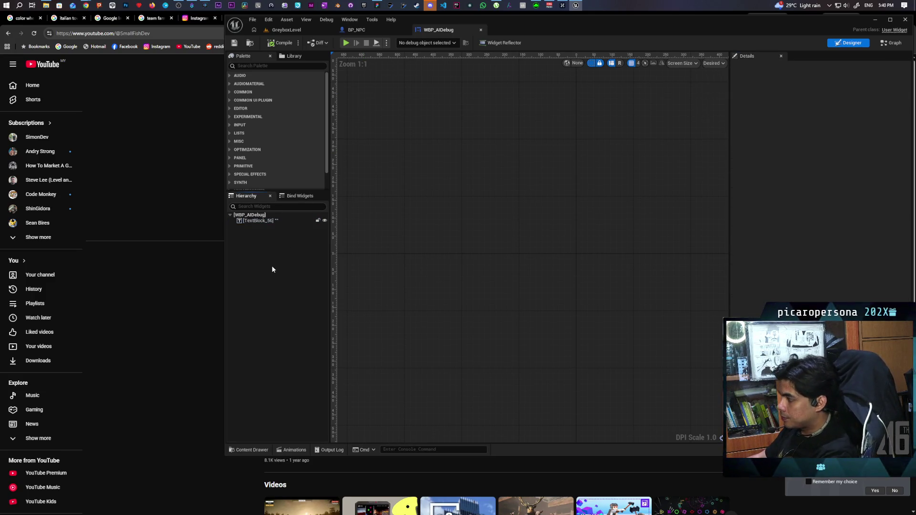
# Step: Wrap TextBlock_56 in a Canvas Panel
pyautogui.rightClick(251, 221)
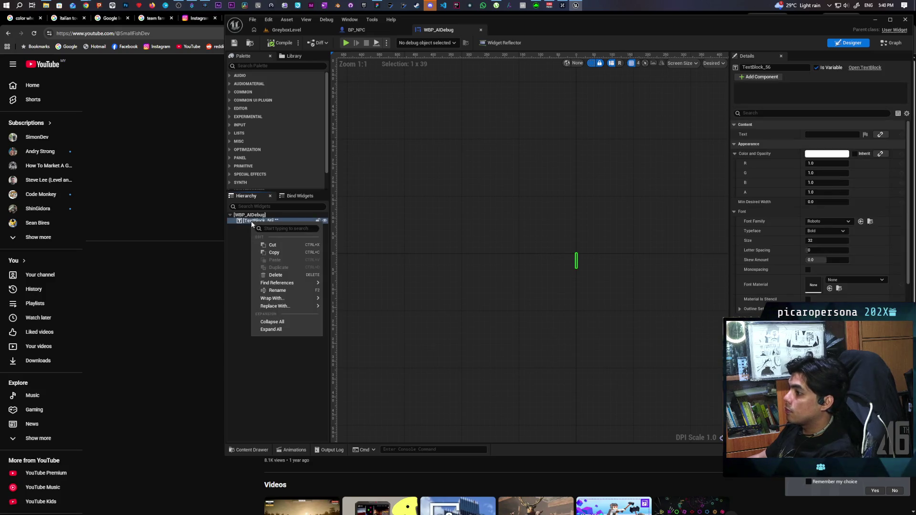
pyautogui.moveTo(302, 306)
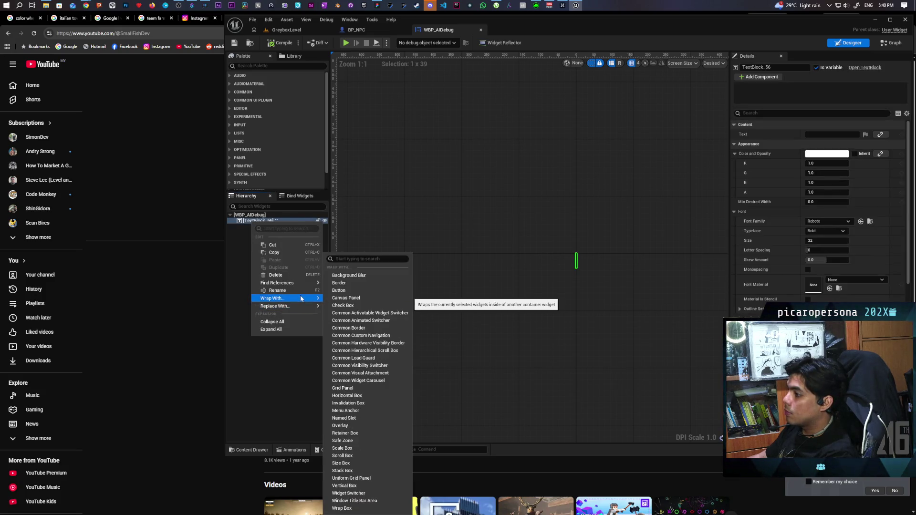
pyautogui.click(345, 299)
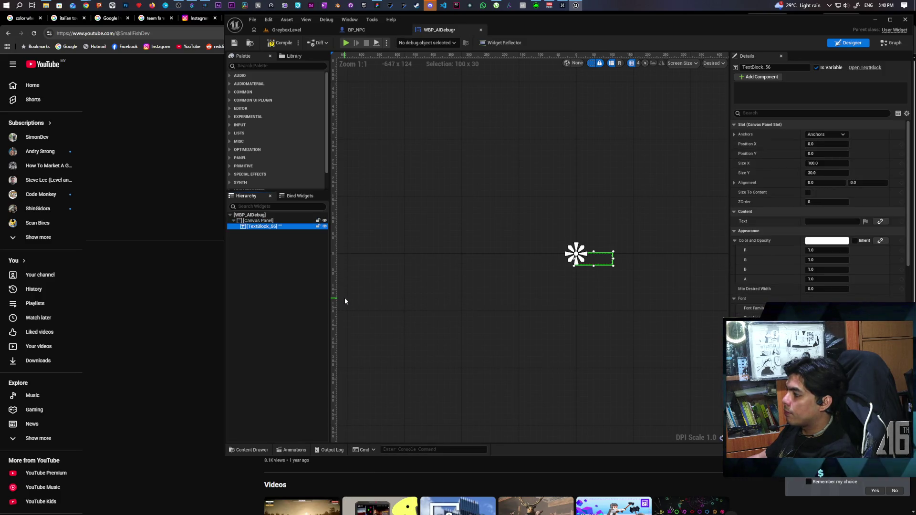
pyautogui.click(258, 221)
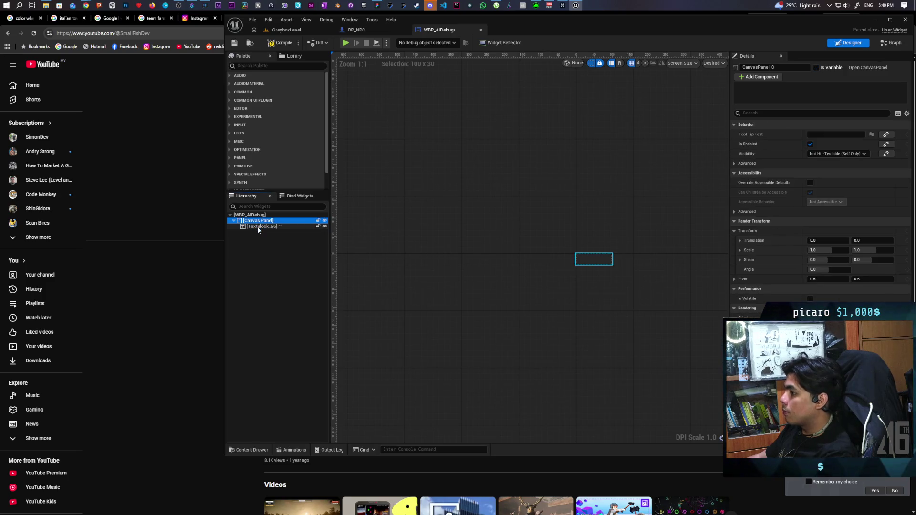
pyautogui.click(258, 227)
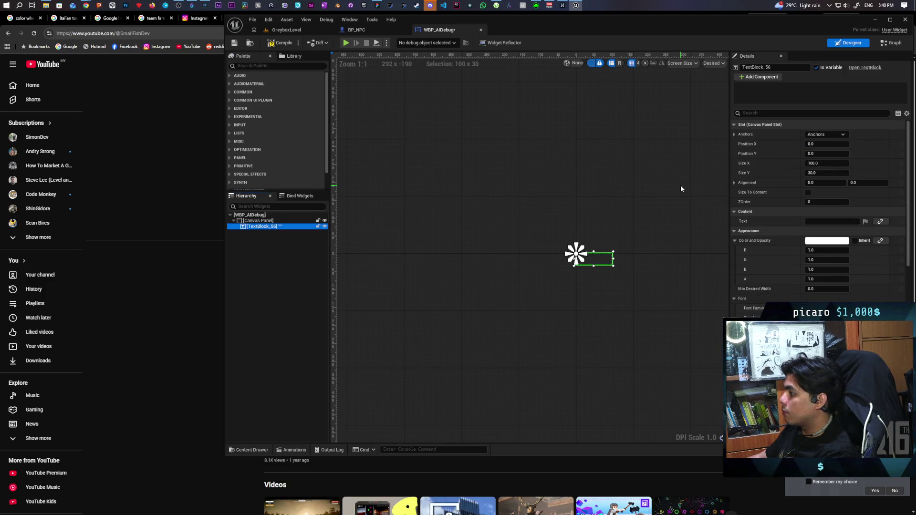
# Step: Anchor the text left-centre at position 0, -15, then play GreyboxLevel
pyautogui.click(822, 135)
pyautogui.click(843, 178)
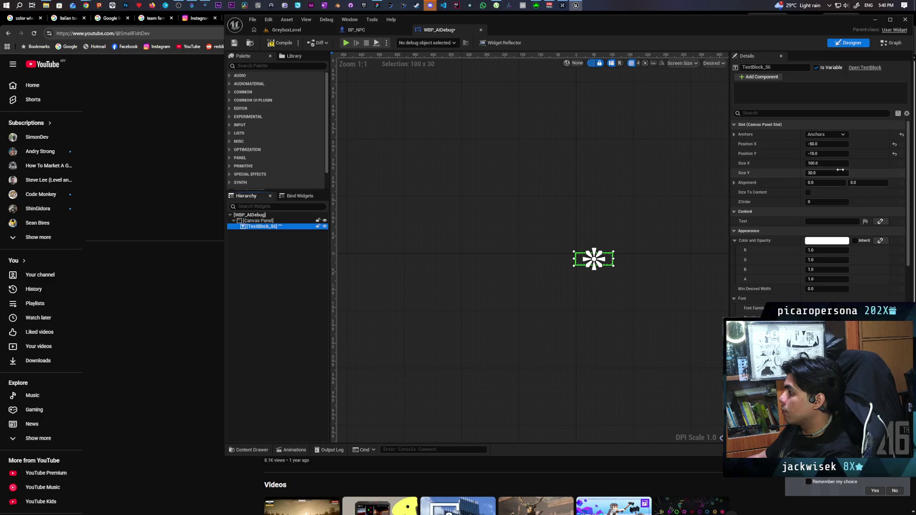
pyautogui.click(808, 135)
pyautogui.click(817, 177)
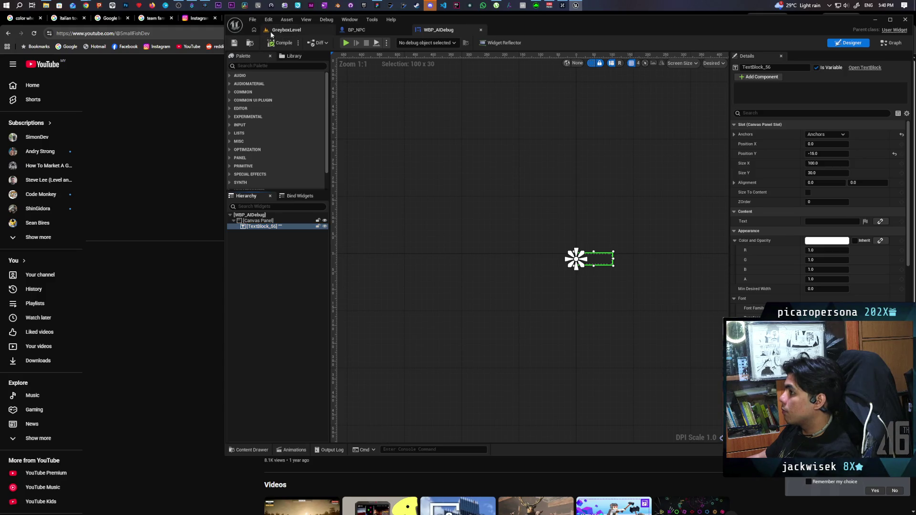
pyautogui.click(270, 31)
pyautogui.click(402, 42)
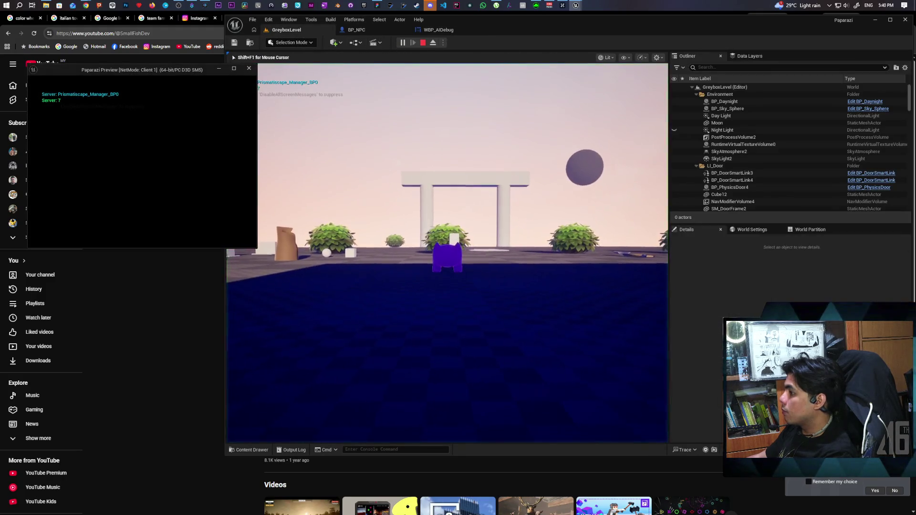
# Step: Follow the purple NPC around the level watching its 'Avoid failed' label, then stop play
pyautogui.click(447, 253)
pyautogui.press('w')
pyautogui.press('w')
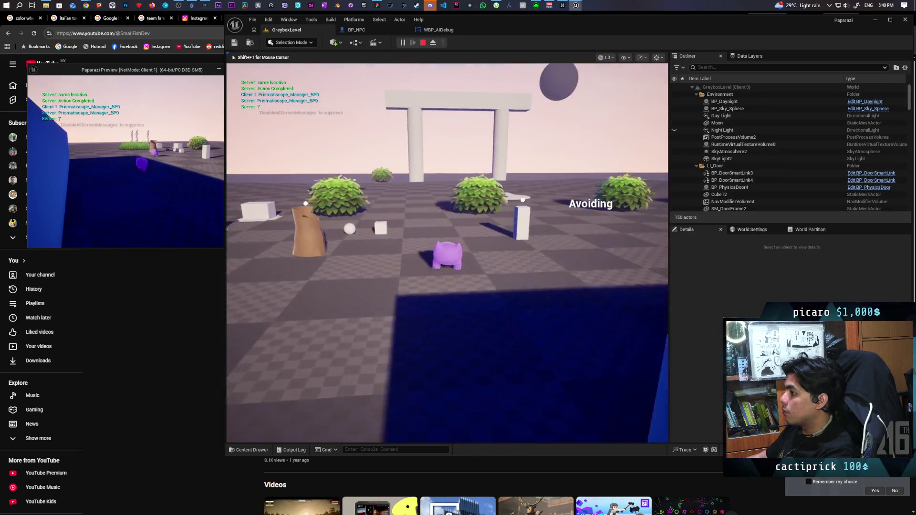
pyautogui.press('w')
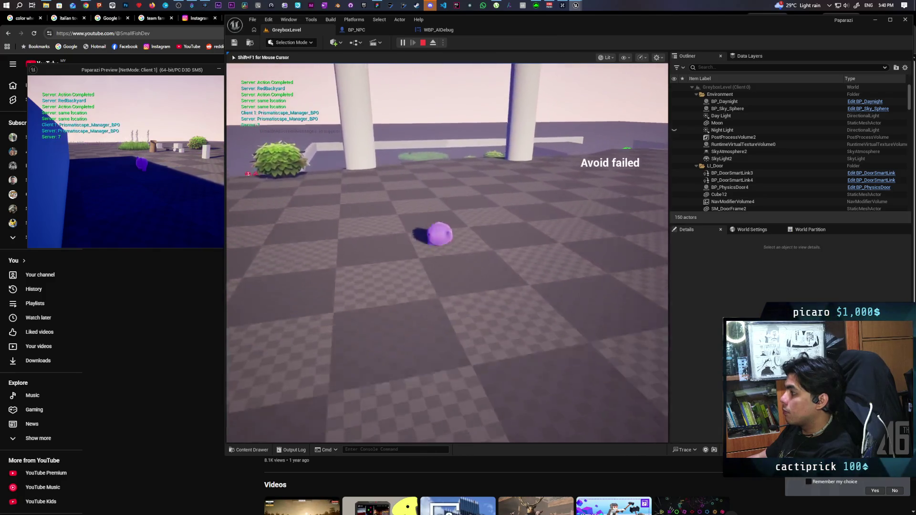
pyautogui.press('w')
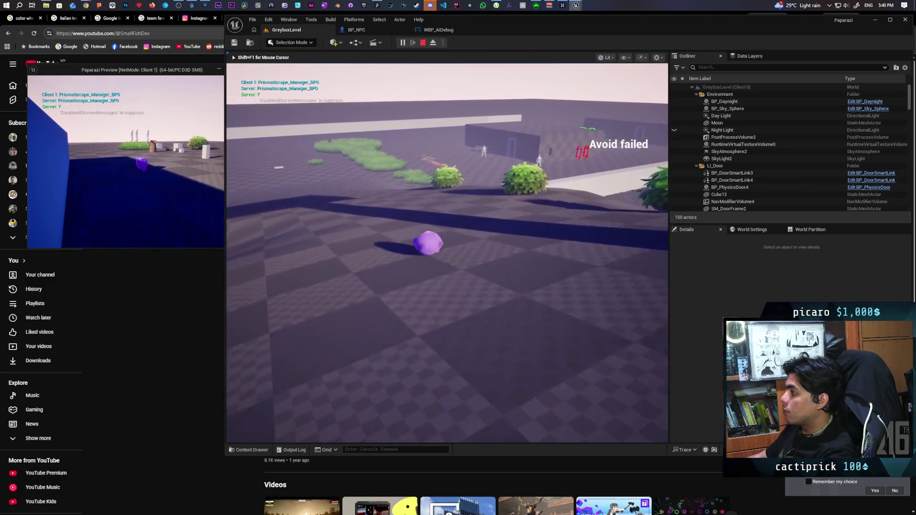
pyautogui.press('w')
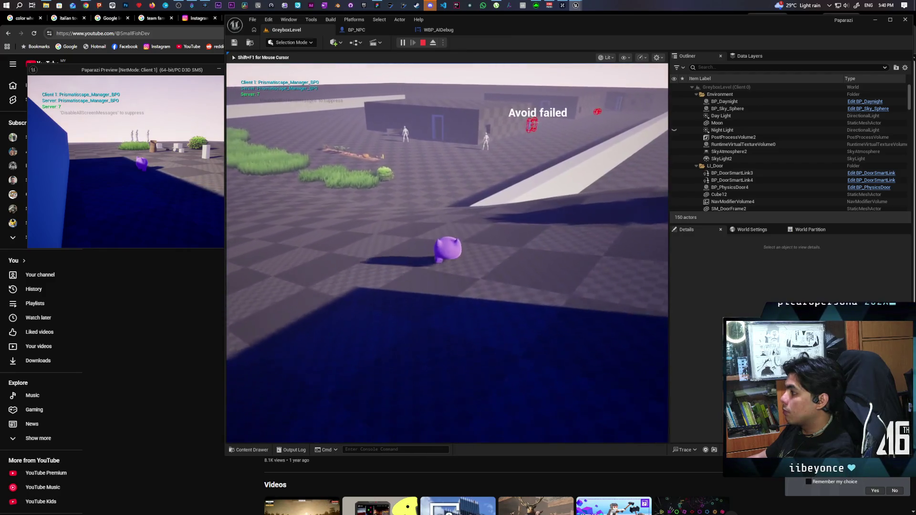
pyautogui.press('w')
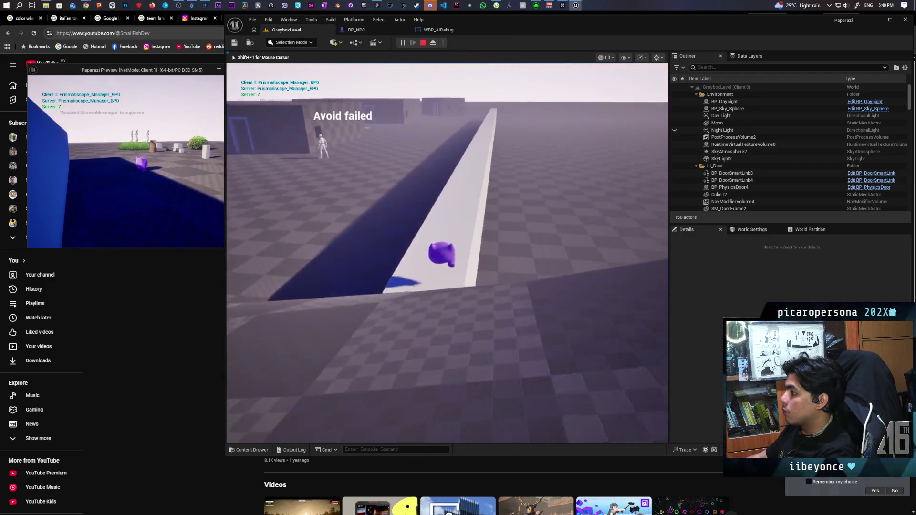
pyautogui.press('w')
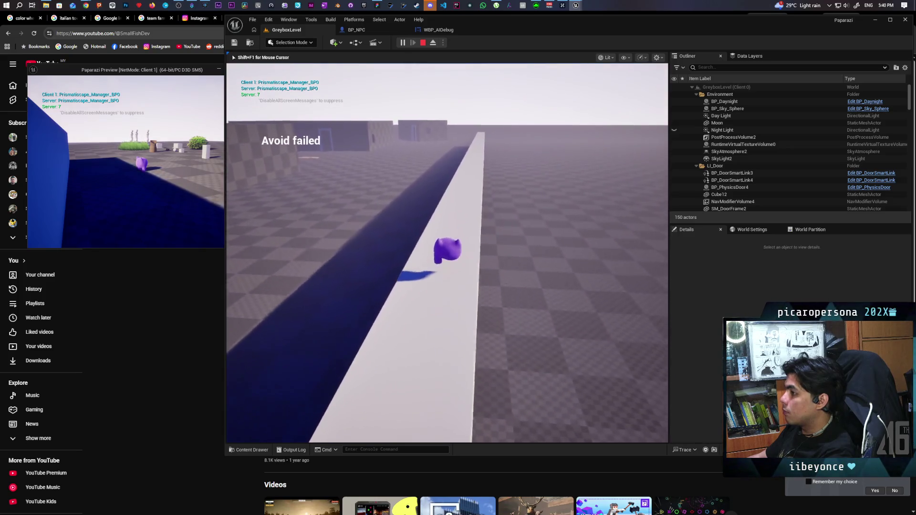
pyautogui.press('w')
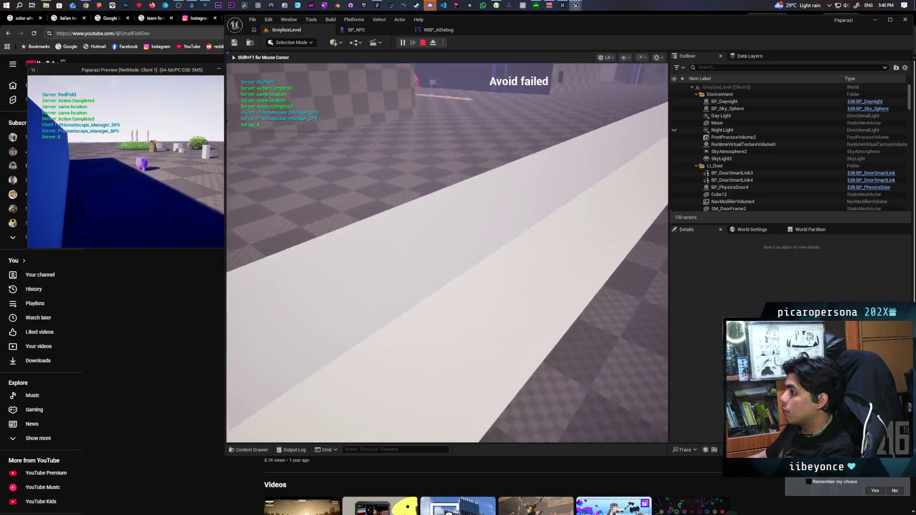
pyautogui.press('w')
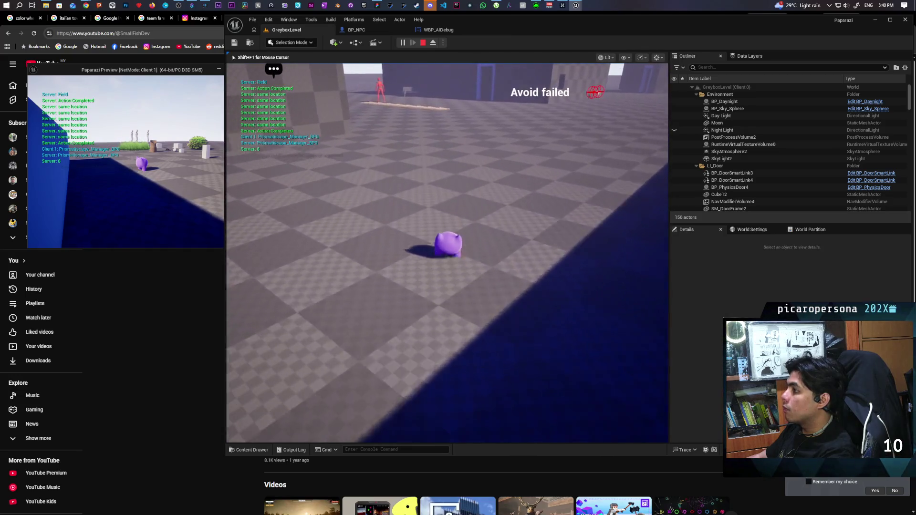
pyautogui.press('Escape')
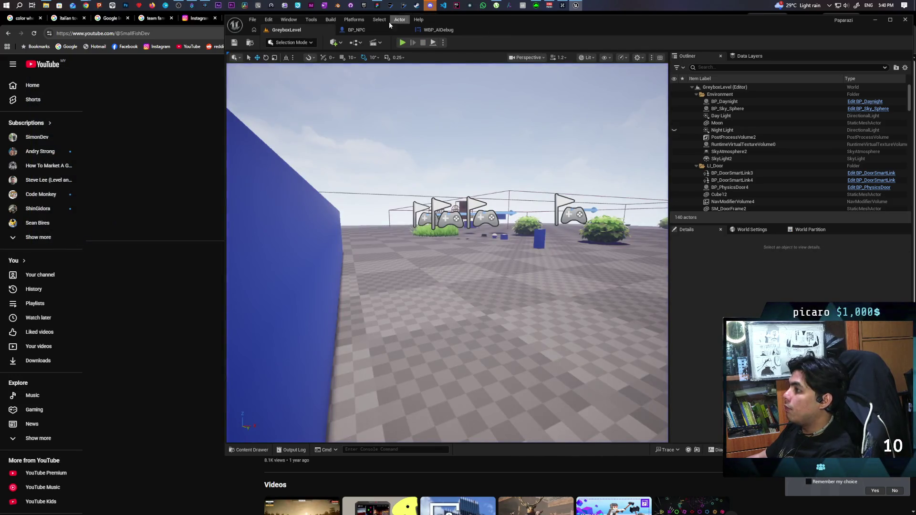
# Step: Open the BP_NPC_Controller blueprint from the Blueprints folder in the Content Drawer
pyautogui.click(358, 30)
pyautogui.click(250, 43)
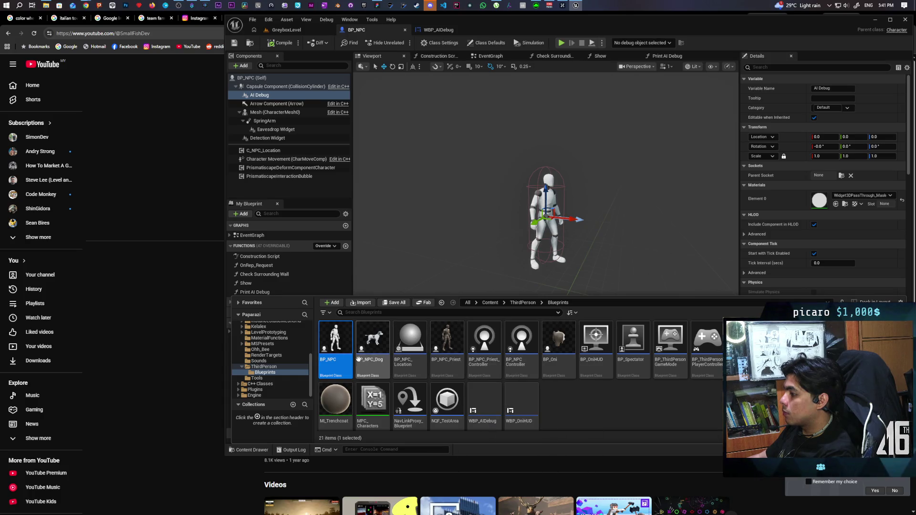
pyautogui.click(523, 336)
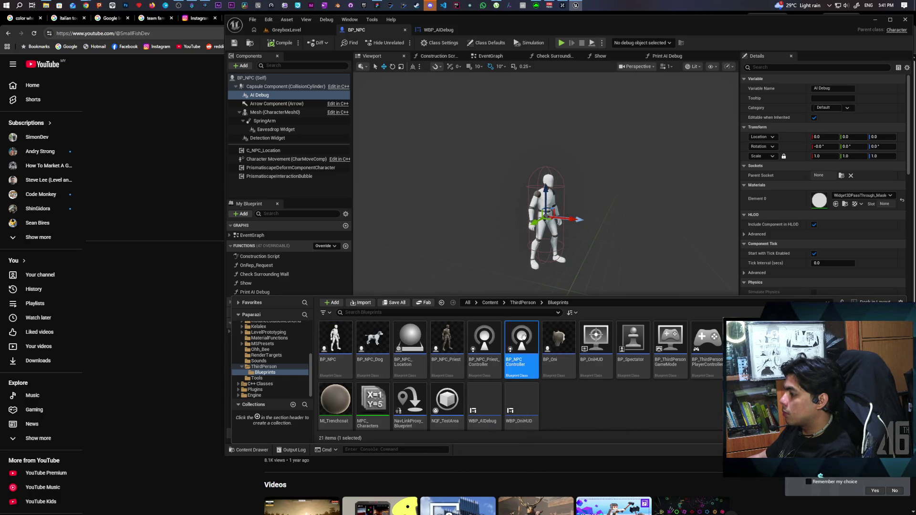
pyautogui.doubleClick(522, 336)
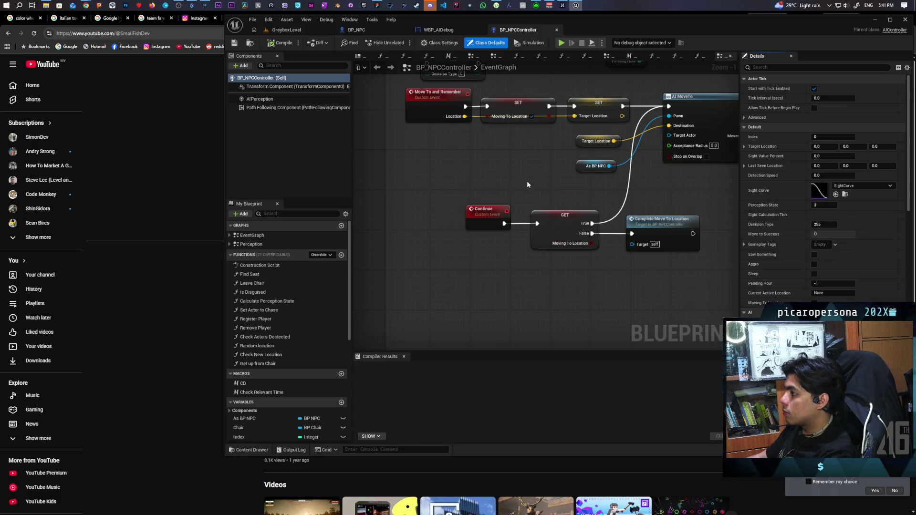
# Step: Pan to the AI MoveTo logic and place an As BP NPC reference in the graph
pyautogui.scroll(-2, 526, 181)
pyautogui.moveTo(510, 209); pyautogui.dragTo(429, 249)
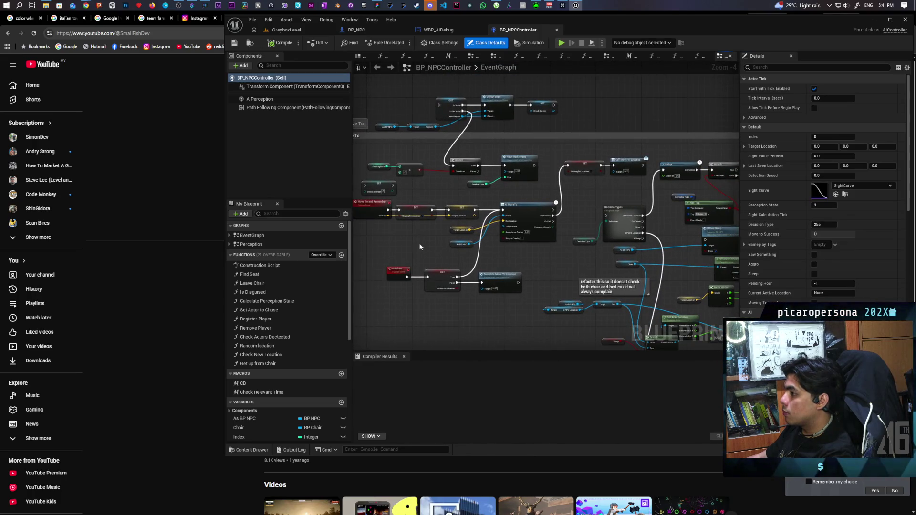
pyautogui.scroll(5, 419, 243)
pyautogui.moveTo(411, 240)
pyautogui.mouseDown()
pyautogui.moveTo(510, 239)
pyautogui.moveTo(661, 199)
pyautogui.moveTo(568, 214)
pyautogui.mouseUp()
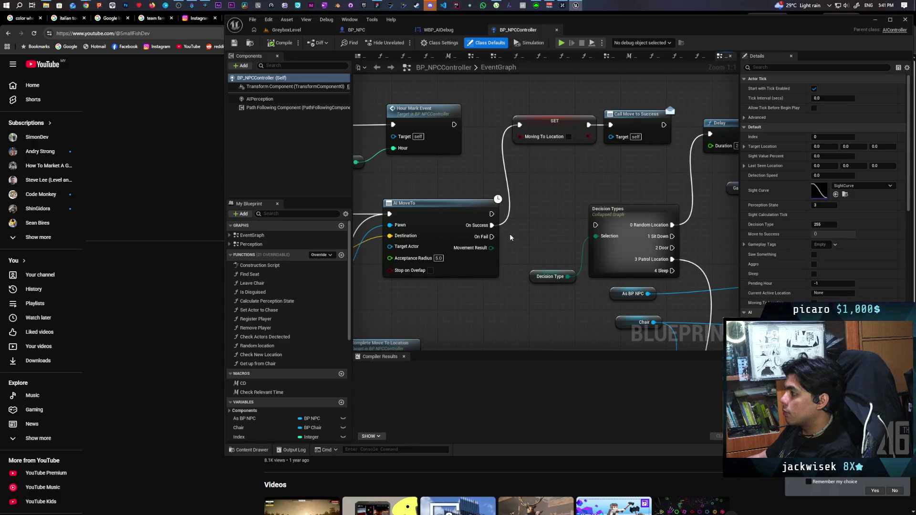
pyautogui.moveTo(254, 419)
pyautogui.mouseDown()
pyautogui.moveTo(443, 187)
pyautogui.moveTo(429, 170)
pyautogui.moveTo(471, 180)
pyautogui.mouseUp()
# Step: Add a Print AI Debug node on As BP NPC after AI MoveTo, with text 'Move to and remember'
pyautogui.write('print d')
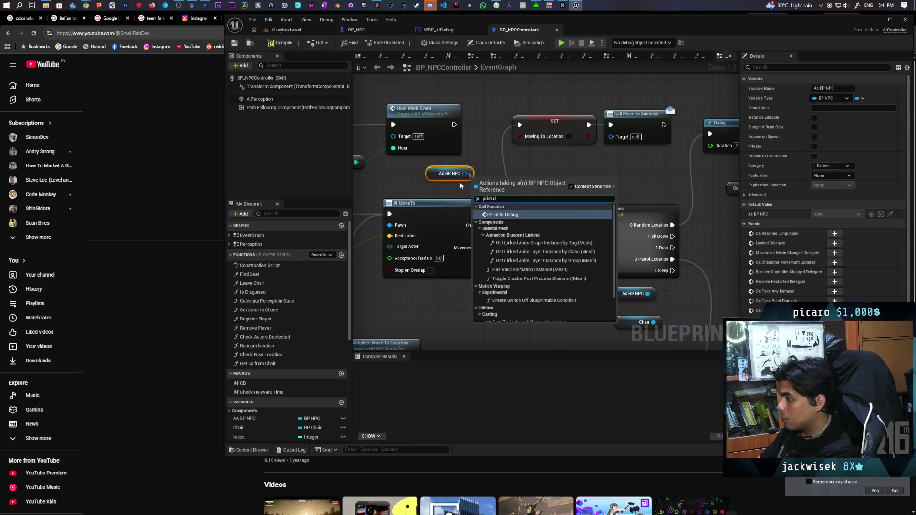
pyautogui.press('Return')
pyautogui.moveTo(497, 183)
pyautogui.mouseDown()
pyautogui.moveTo(553, 171)
pyautogui.moveTo(548, 163)
pyautogui.mouseUp()
pyautogui.moveTo(492, 213)
pyautogui.mouseDown()
pyautogui.moveTo(523, 171)
pyautogui.moveTo(549, 166)
pyautogui.mouseUp()
pyautogui.write('Move to')
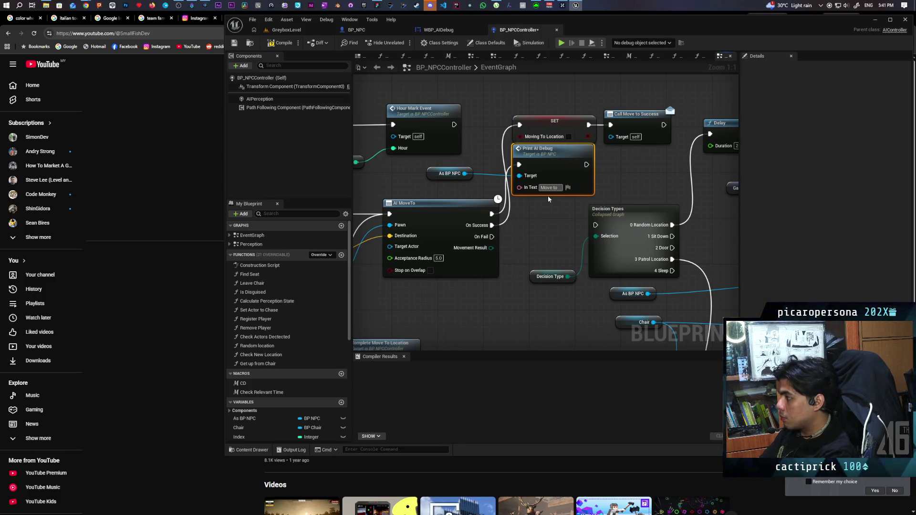
pyautogui.write(' and remem')
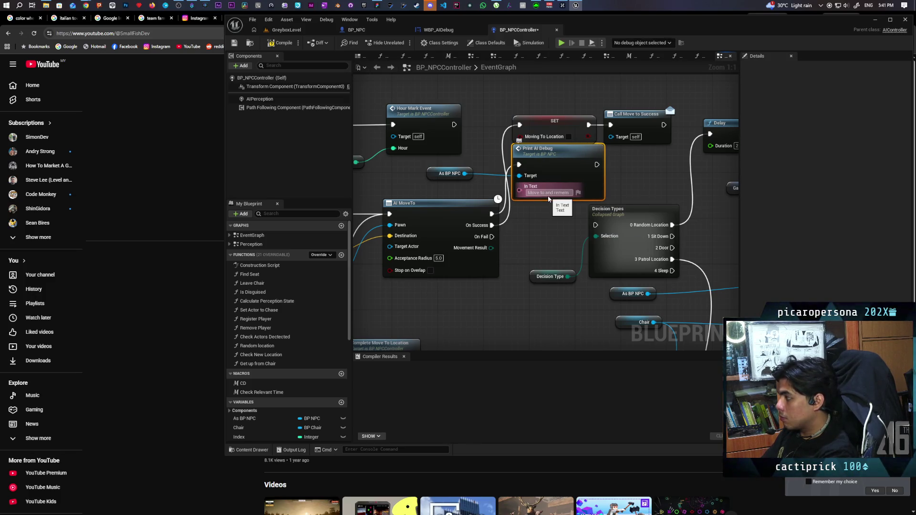
pyautogui.click(613, 183)
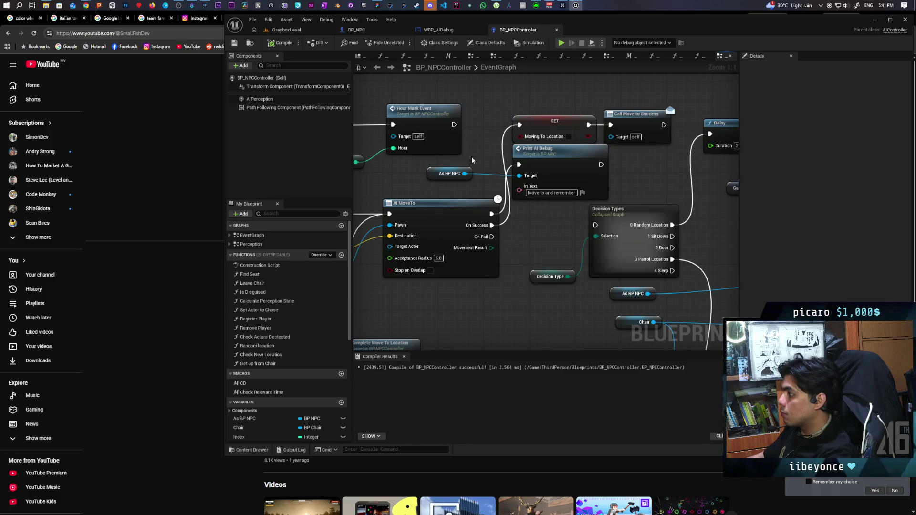
# Step: Look over the Branch and Sit Down nodes and select the As BP NPC node for copying
pyautogui.scroll(-8, 474, 159)
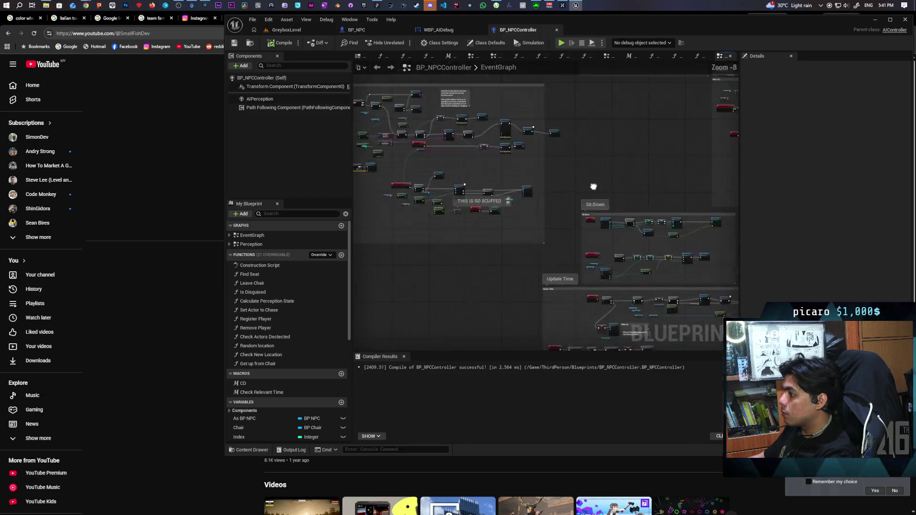
pyautogui.scroll(6, 462, 187)
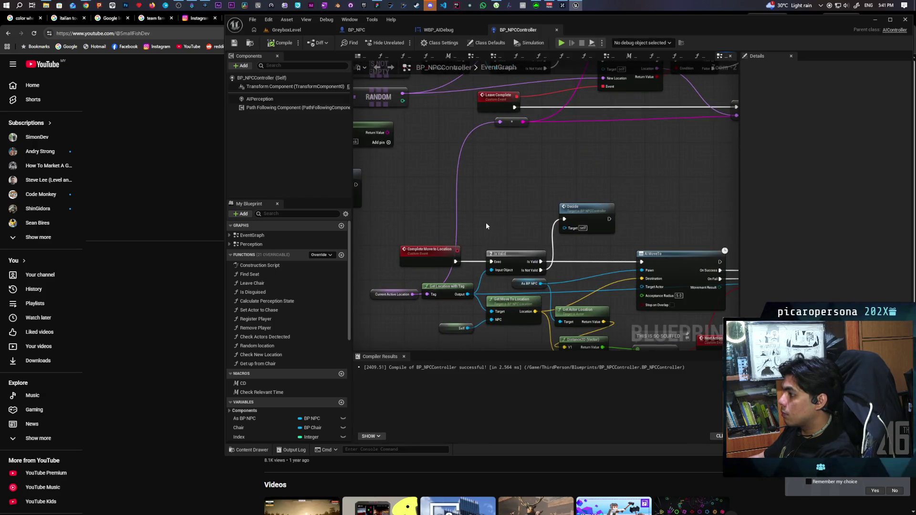
pyautogui.scroll(-1, 516, 209)
pyautogui.moveTo(516, 210); pyautogui.dragTo(301, 139)
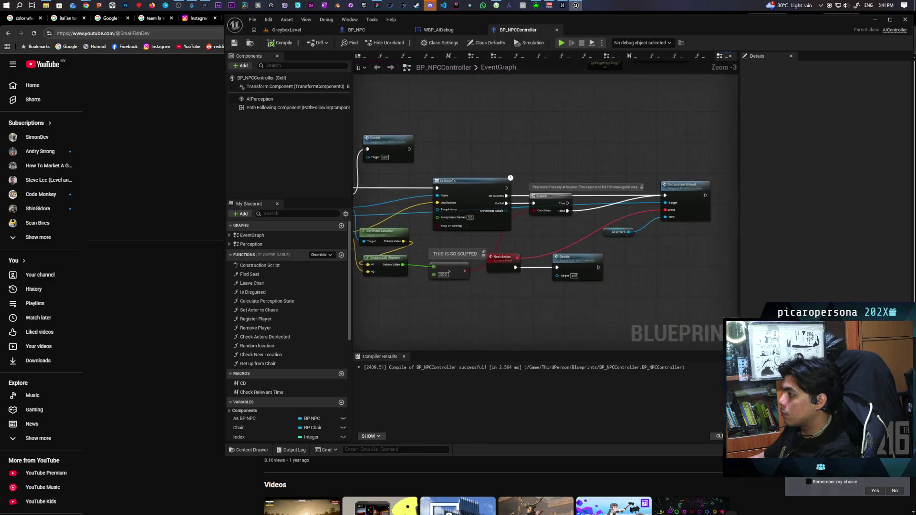
pyautogui.moveTo(508, 141)
pyautogui.mouseDown()
pyautogui.moveTo(660, 123)
pyautogui.moveTo(619, 262)
pyautogui.moveTo(631, 315)
pyautogui.moveTo(645, 225)
pyautogui.moveTo(605, 188)
pyautogui.moveTo(449, 150)
pyautogui.mouseUp()
pyautogui.scroll(-1, 509, 169)
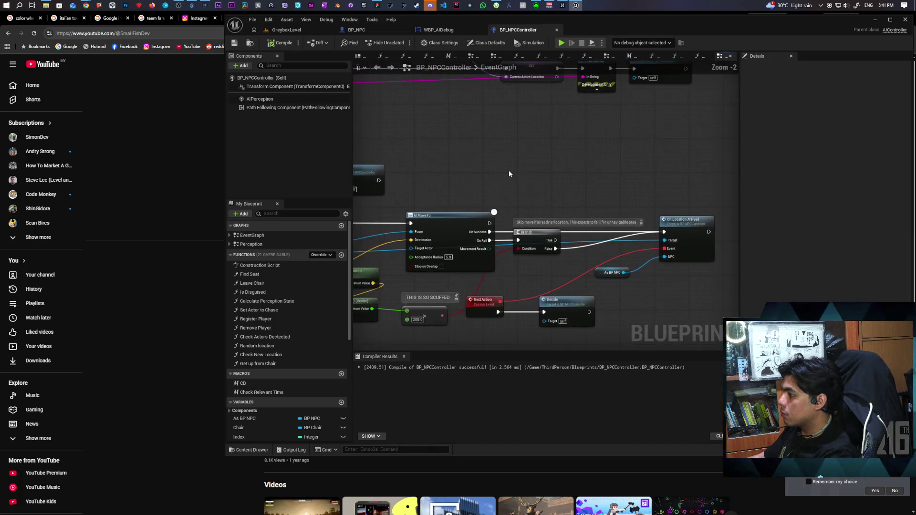
pyautogui.scroll(-2, 523, 171)
pyautogui.scroll(6, 576, 264)
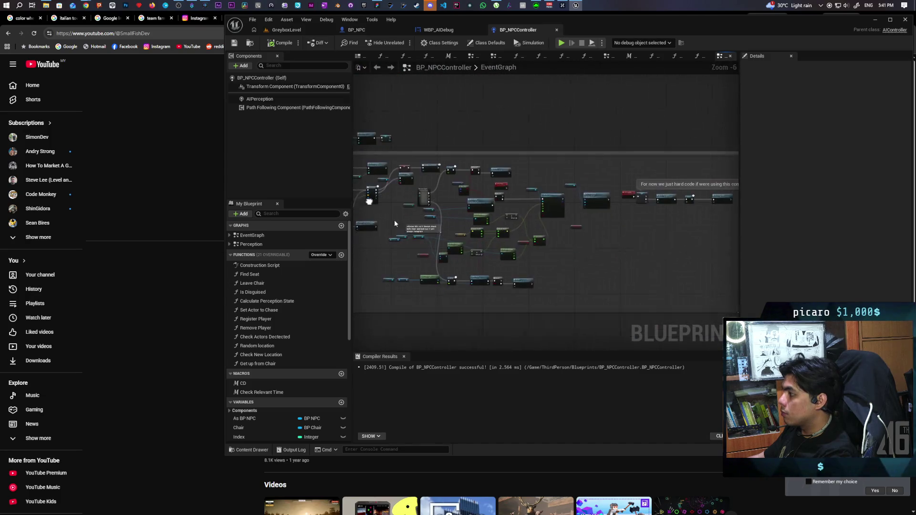
pyautogui.click(479, 178)
# Step: Paste the debug print nodes after the second AI MoveTo, with text 'Move toschedule'
pyautogui.scroll(-1, 524, 200)
pyautogui.moveTo(525, 200); pyautogui.dragTo(494, 251)
pyautogui.scroll(-4, 456, 258)
pyautogui.scroll(2, 599, 210)
pyautogui.scroll(1, 589, 230)
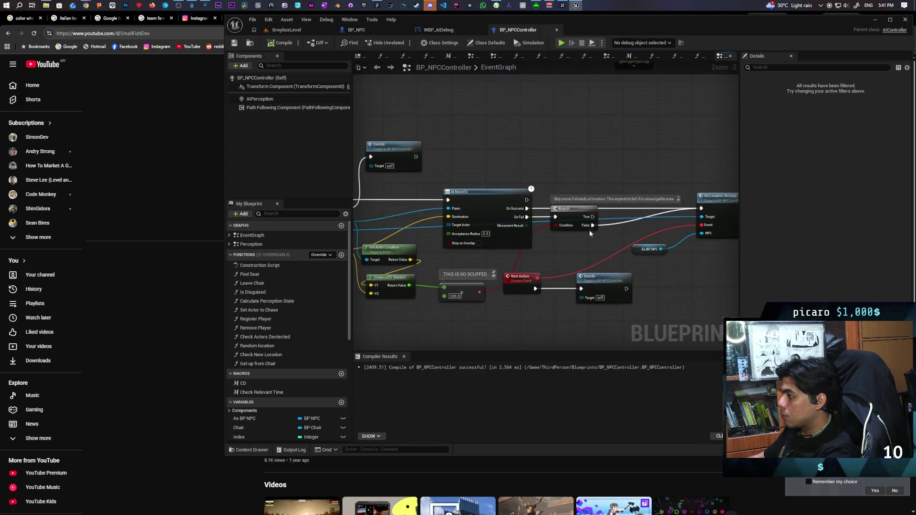
pyautogui.hotkey('ctrl', 'v')
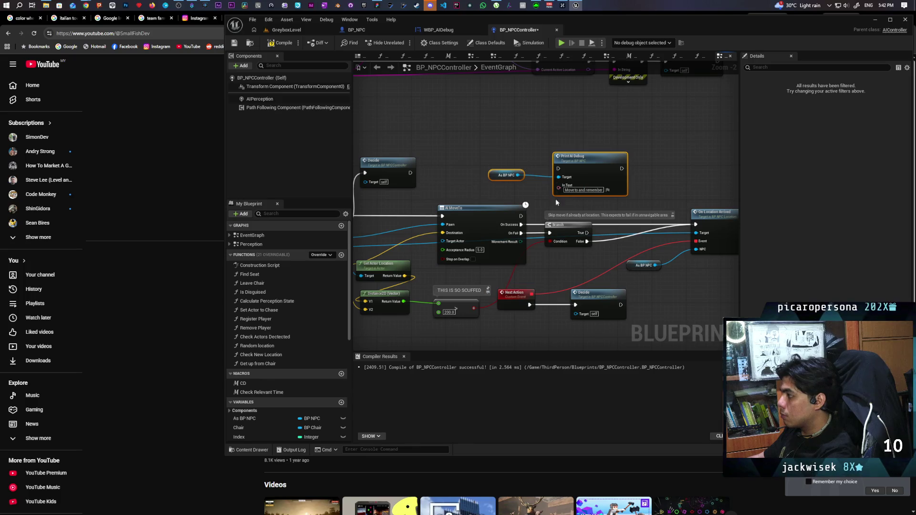
pyautogui.moveTo(521, 215); pyautogui.dragTo(557, 168)
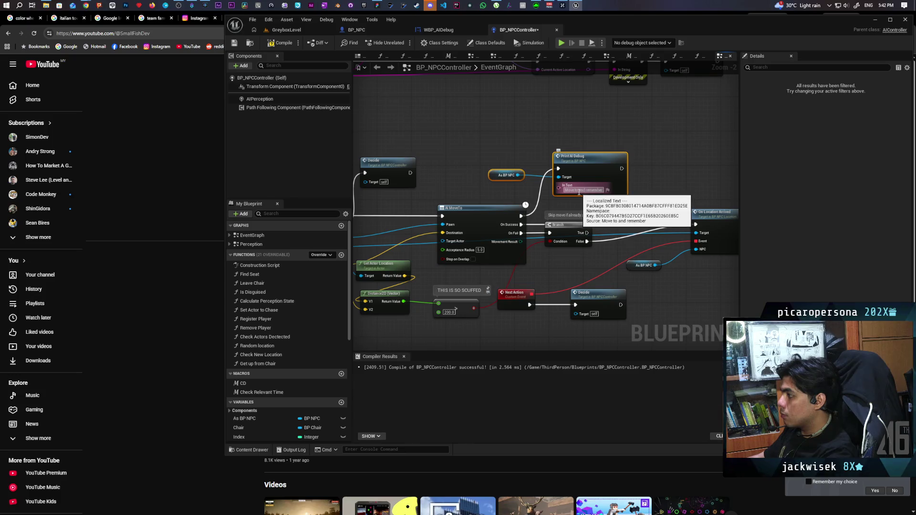
pyautogui.write('schedule')
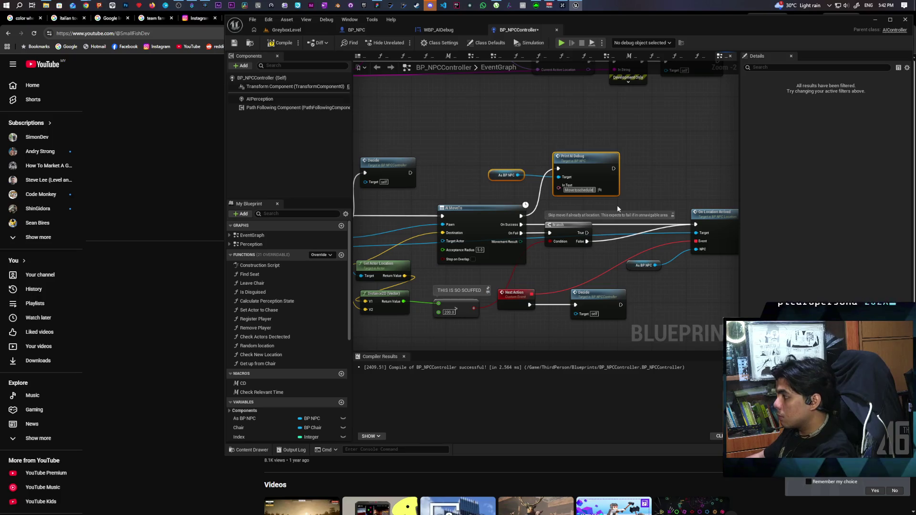
pyautogui.click(649, 181)
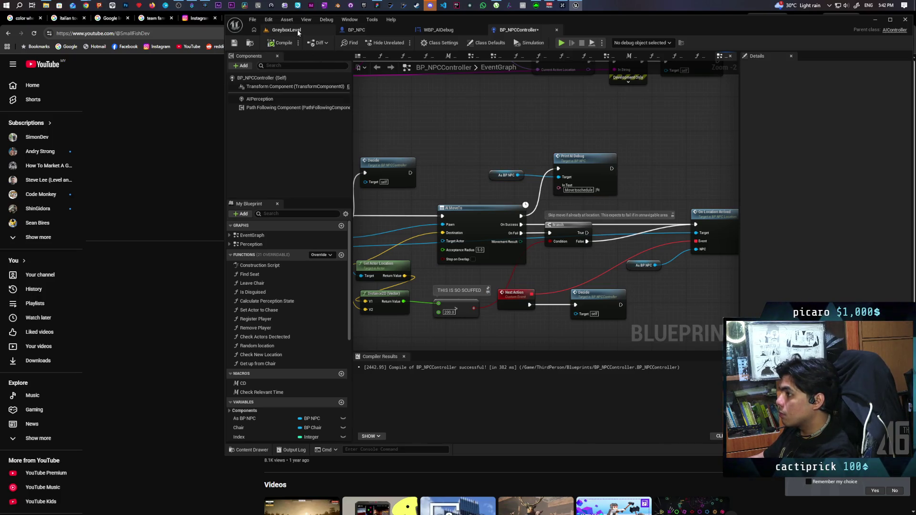
pyautogui.click(299, 32)
# Step: Play GreyboxLevel, watch the 'Move toschedule' labels above the NPCs, then stop
pyautogui.click(402, 45)
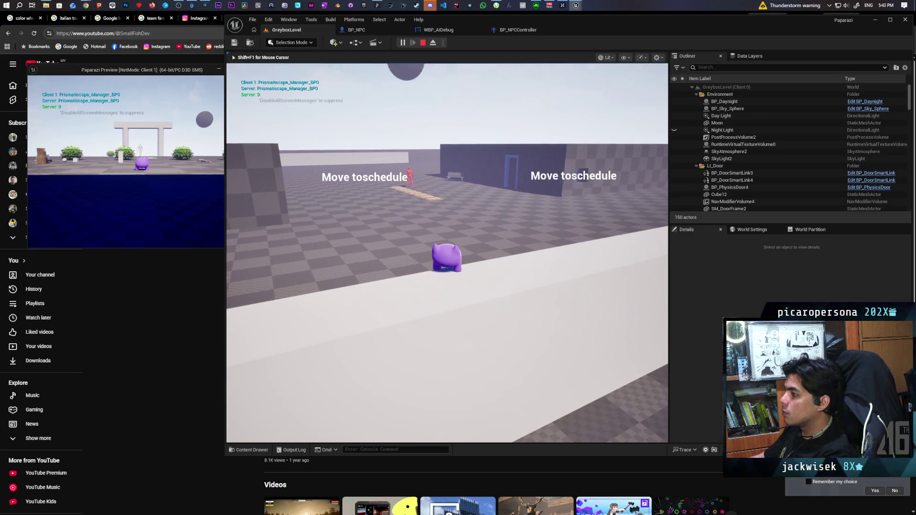
pyautogui.press('Escape')
# Step: Correct the controller's debug text to 'Move to schedule'
pyautogui.click(463, 31)
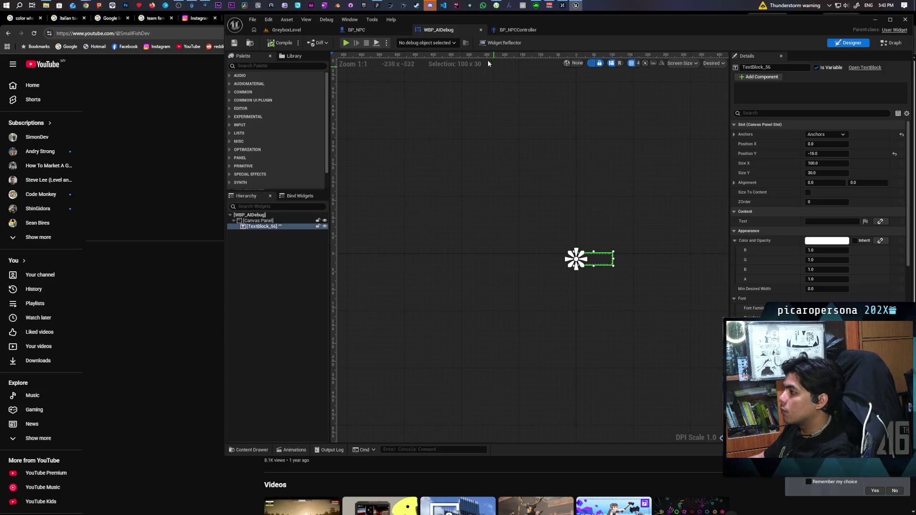
pyautogui.click(356, 29)
pyautogui.click(522, 30)
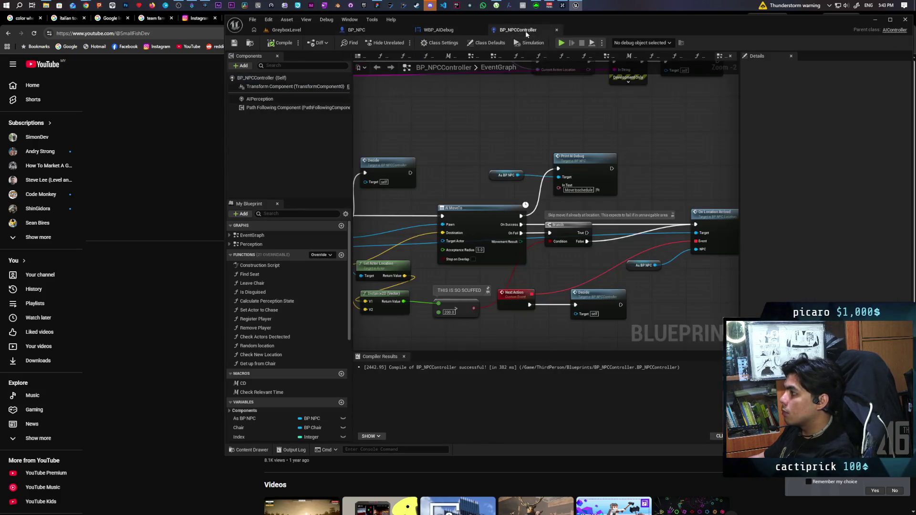
pyautogui.click(578, 190)
pyautogui.press('Return')
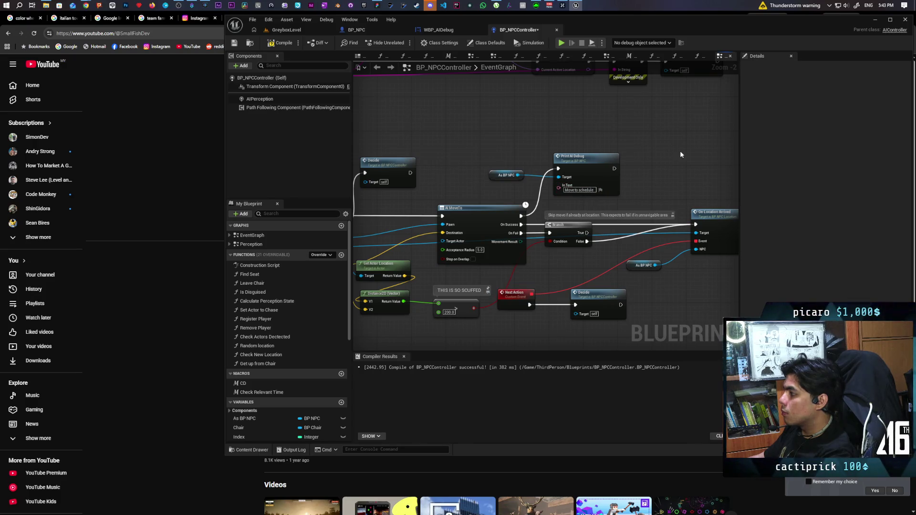
# Step: Duplicate the debug print nodes and place the copy between AI MoveTo and Branch
pyautogui.scroll(3, 620, 138)
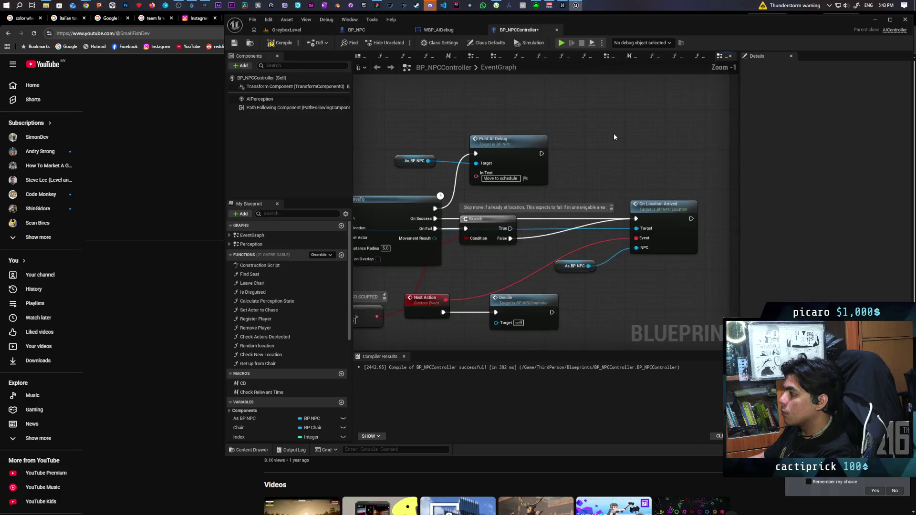
pyautogui.moveTo(613, 137)
pyautogui.mouseDown()
pyautogui.moveTo(688, 117)
pyautogui.moveTo(688, 141)
pyautogui.moveTo(630, 145)
pyautogui.moveTo(589, 137)
pyautogui.moveTo(592, 118)
pyautogui.mouseUp()
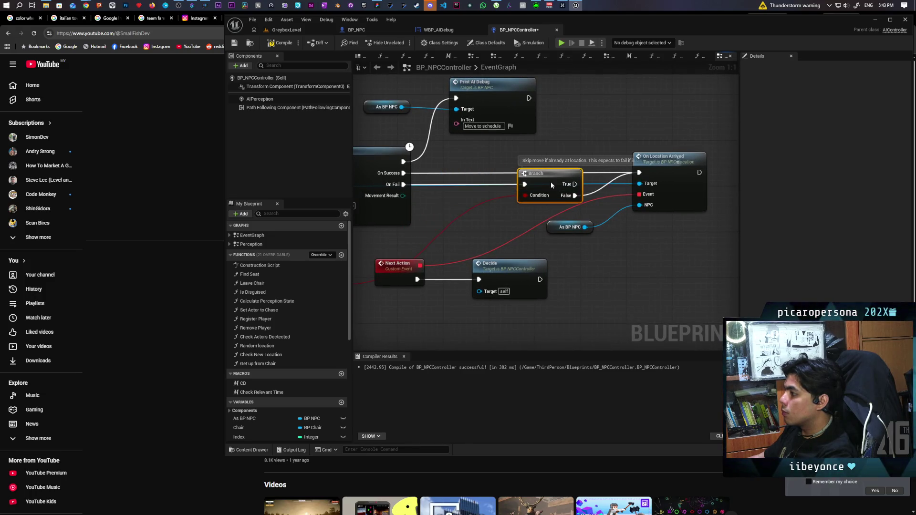
pyautogui.moveTo(522, 162)
pyautogui.mouseDown()
pyautogui.moveTo(505, 139)
pyautogui.moveTo(441, 125)
pyautogui.moveTo(545, 142)
pyautogui.mouseUp()
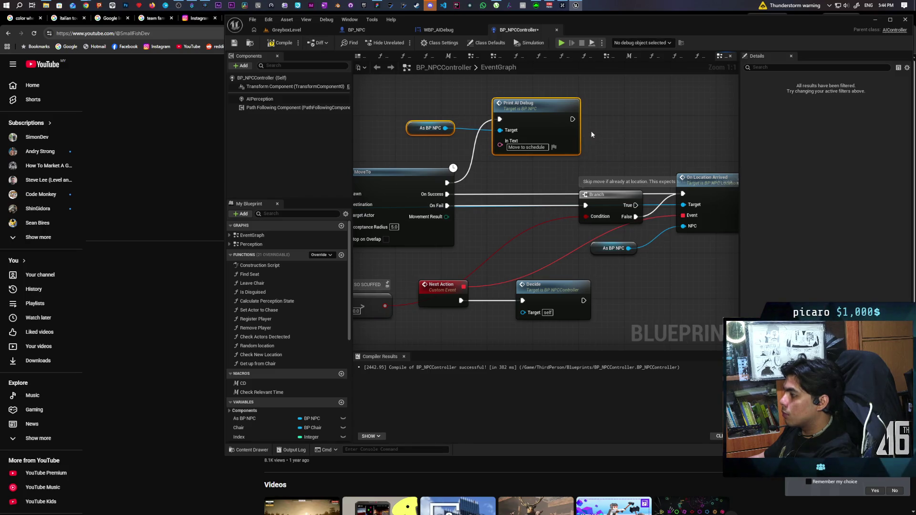
pyautogui.moveTo(600, 164); pyautogui.dragTo(517, 162)
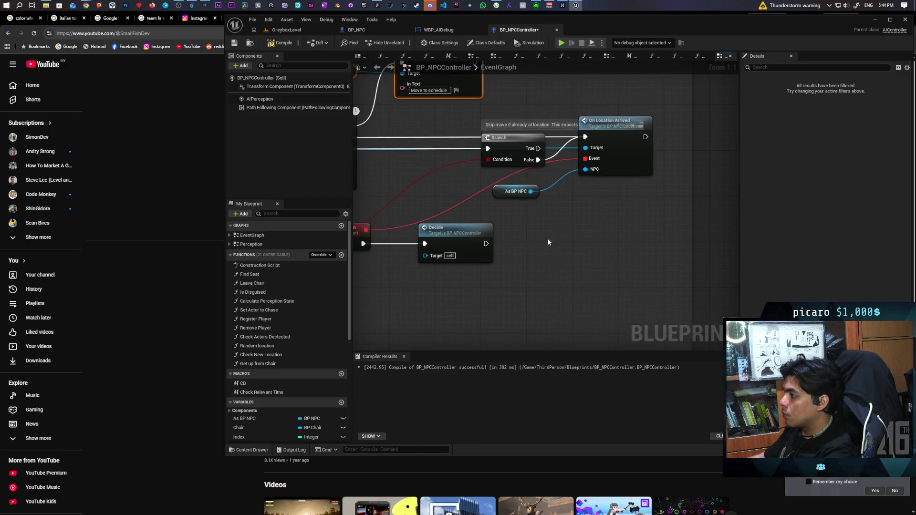
pyautogui.moveTo(445, 193)
pyautogui.mouseDown()
pyautogui.moveTo(528, 172)
pyautogui.moveTo(541, 198)
pyautogui.moveTo(528, 148)
pyautogui.moveTo(503, 158)
pyautogui.moveTo(513, 160)
pyautogui.mouseUp()
pyautogui.hotkey('ctrl', 'd')
pyautogui.click(548, 198)
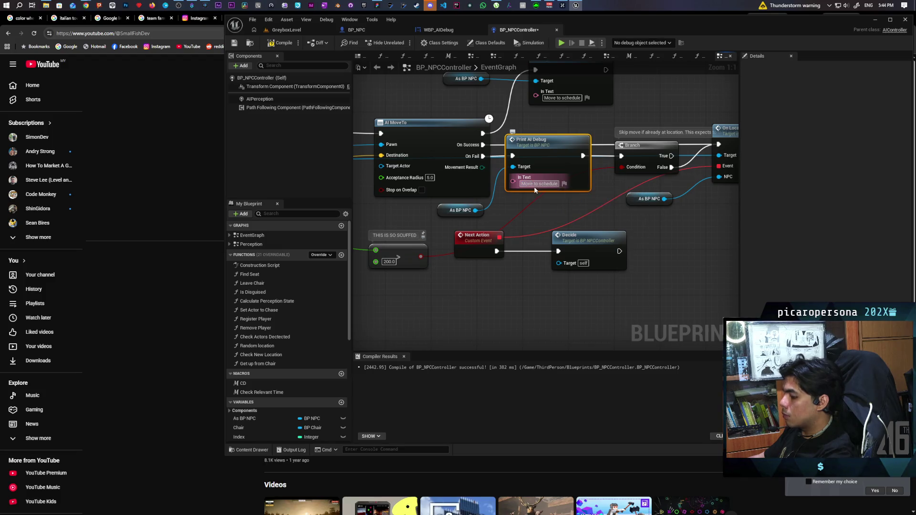
# Step: Set the new print's text to 'schedule failed' and compile and save the controller
pyautogui.write('A')
pyautogui.hotkey('ctrl', 'a')
pyautogui.write('s')
pyautogui.press('Return')
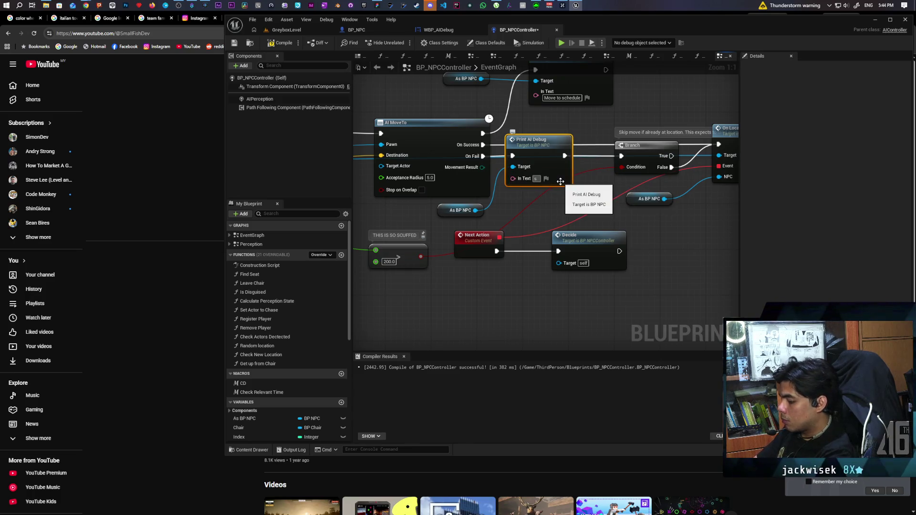
pyautogui.write('chedule faile')
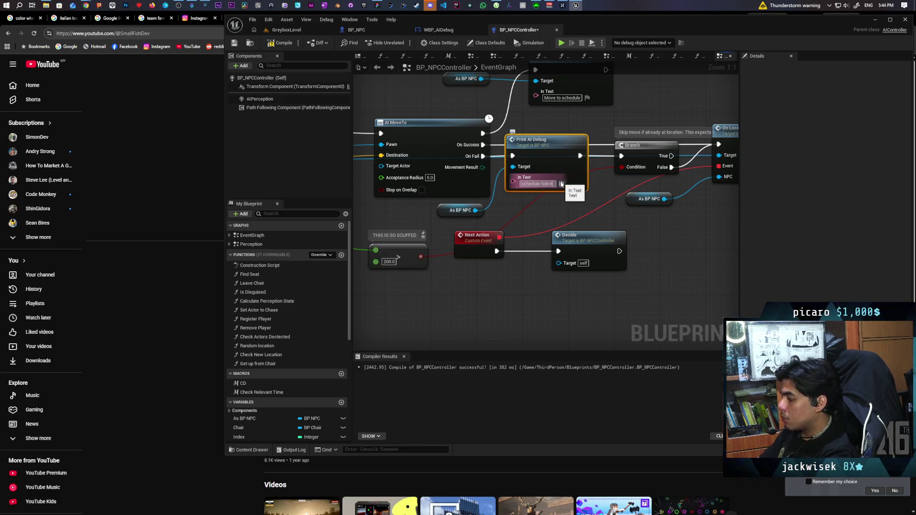
pyautogui.write('d')
pyautogui.click(668, 212)
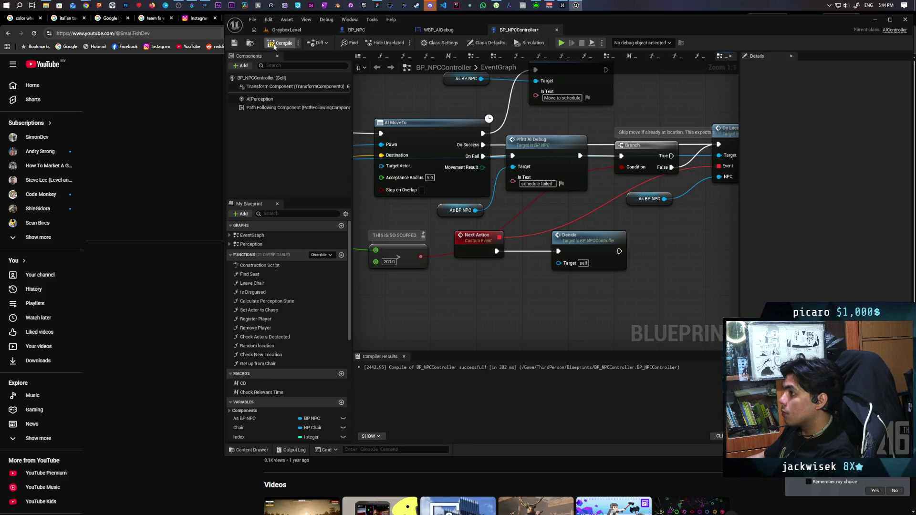
pyautogui.hotkey('ctrl', 's')
pyautogui.click(294, 30)
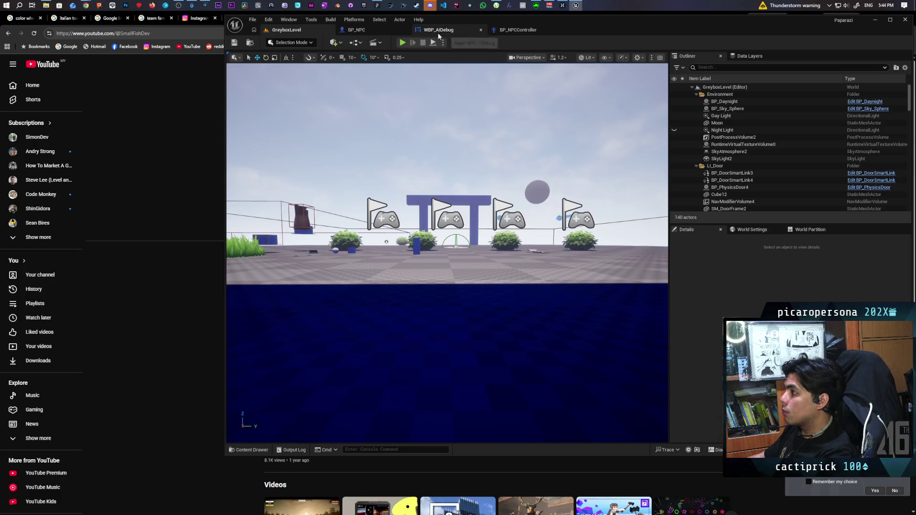
pyautogui.click(501, 31)
pyautogui.scroll(-5, 554, 203)
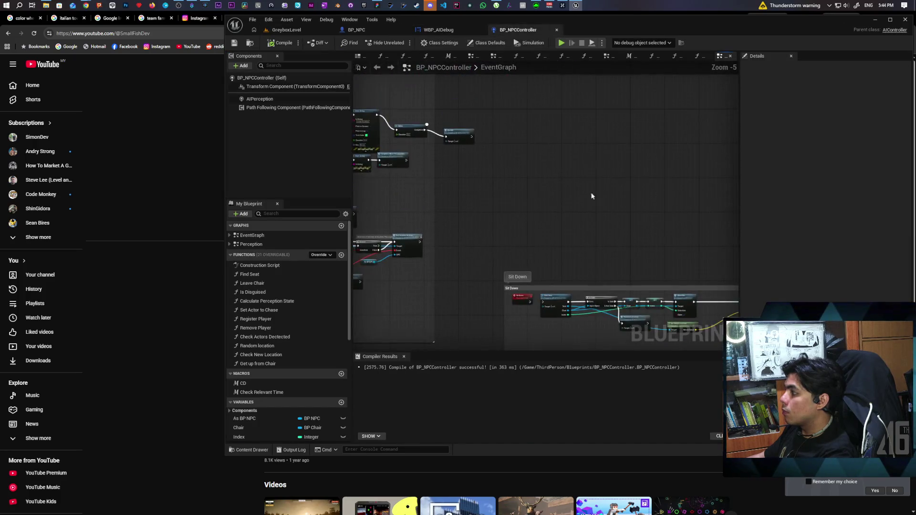
pyautogui.moveTo(548, 179); pyautogui.dragTo(473, 278)
pyautogui.scroll(3, 473, 278)
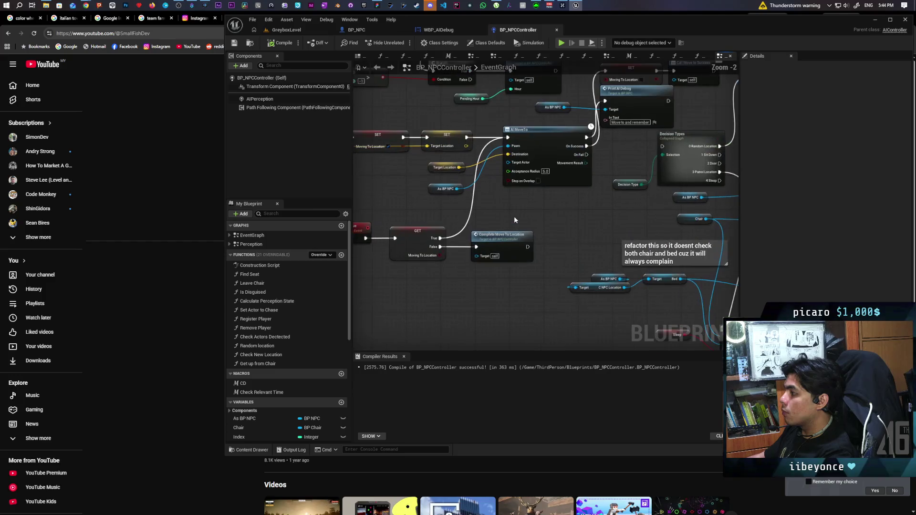
pyautogui.moveTo(528, 239)
pyautogui.mouseDown()
pyautogui.moveTo(585, 245)
pyautogui.moveTo(569, 241)
pyautogui.mouseUp()
pyautogui.scroll(-4, 650, 221)
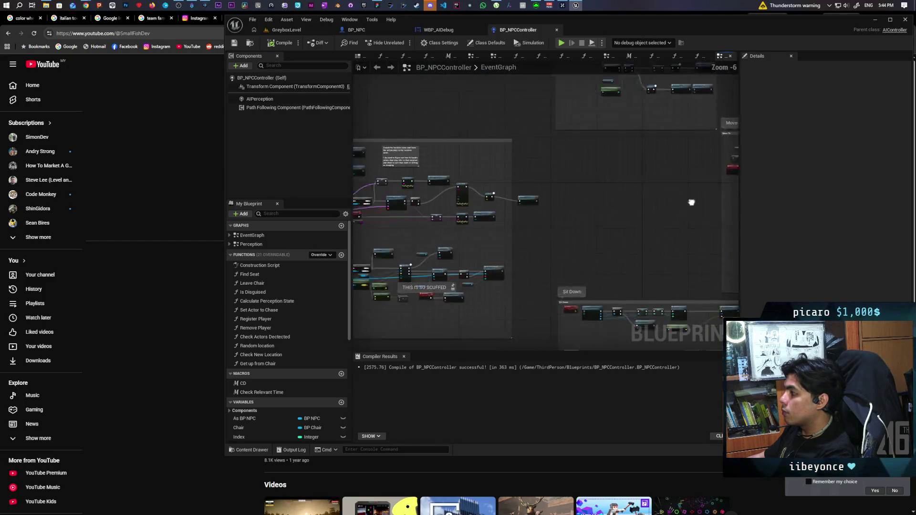
pyautogui.scroll(7, 591, 208)
pyautogui.scroll(-3, 590, 208)
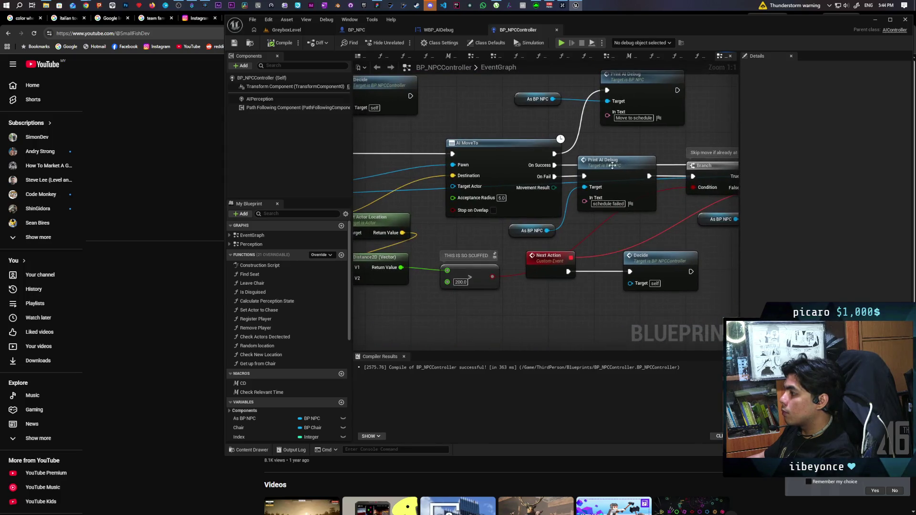
pyautogui.moveTo(533, 152); pyautogui.dragTo(581, 146)
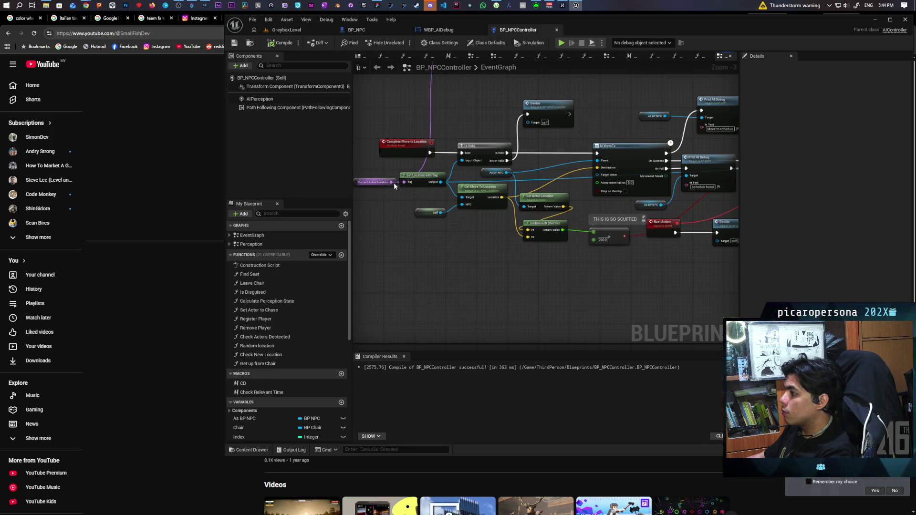
pyautogui.moveTo(646, 124)
pyautogui.mouseDown()
pyautogui.moveTo(623, 144)
pyautogui.moveTo(635, 146)
pyautogui.moveTo(552, 156)
pyautogui.mouseUp()
# Step: Add a Format Text node with format 'scheduled to {a}' for the debug print's text
pyautogui.write('format')
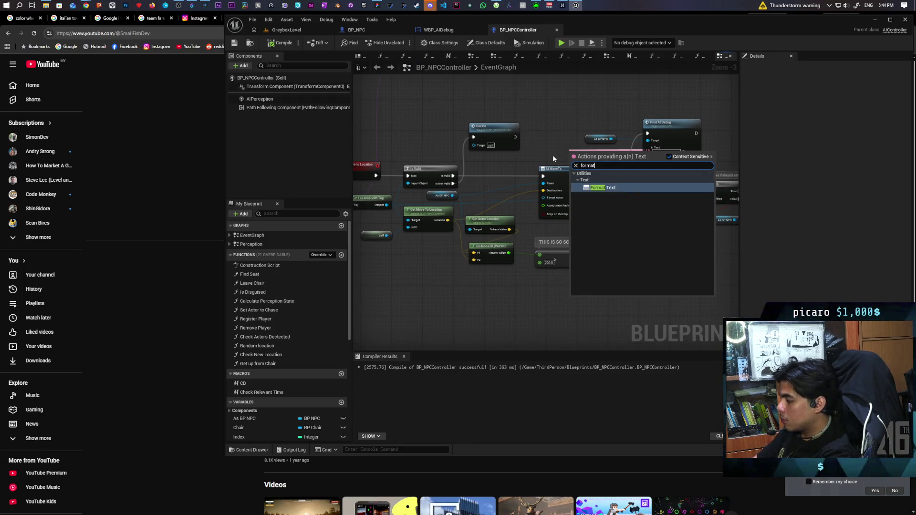
pyautogui.press('Return')
pyautogui.moveTo(579, 149); pyautogui.dragTo(564, 114)
pyautogui.scroll(3, 563, 119)
pyautogui.write('scheduled to')
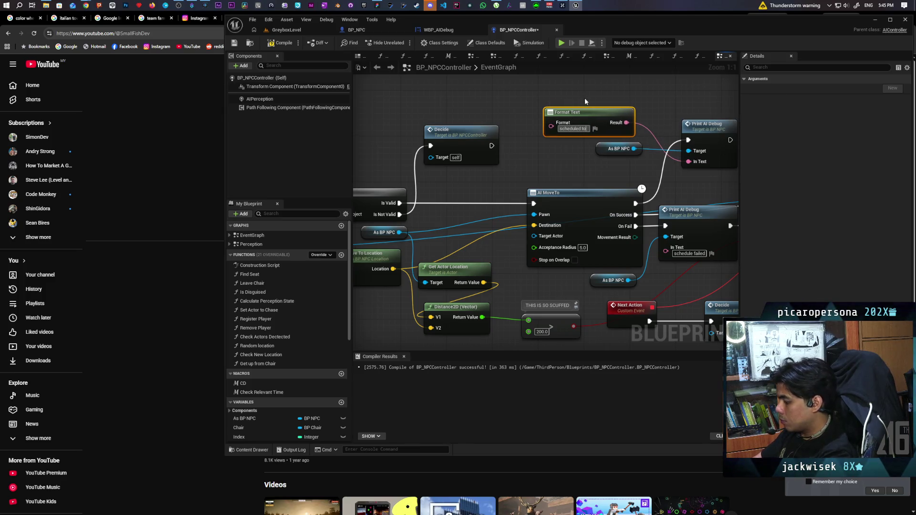
pyautogui.write('{')
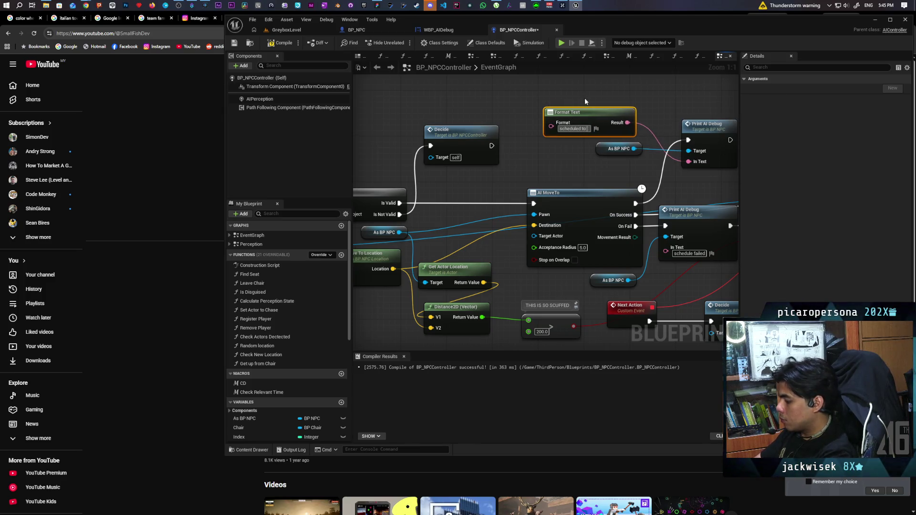
pyautogui.write('a}')
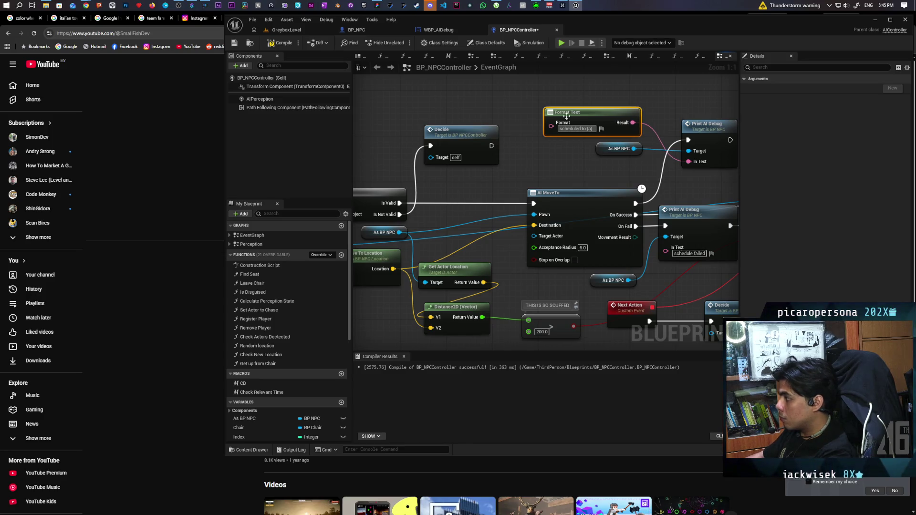
pyautogui.click(534, 161)
# Step: Wire the location value into the Format Text's a input
pyautogui.scroll(-3, 612, 148)
pyautogui.moveTo(612, 148); pyautogui.dragTo(622, 148)
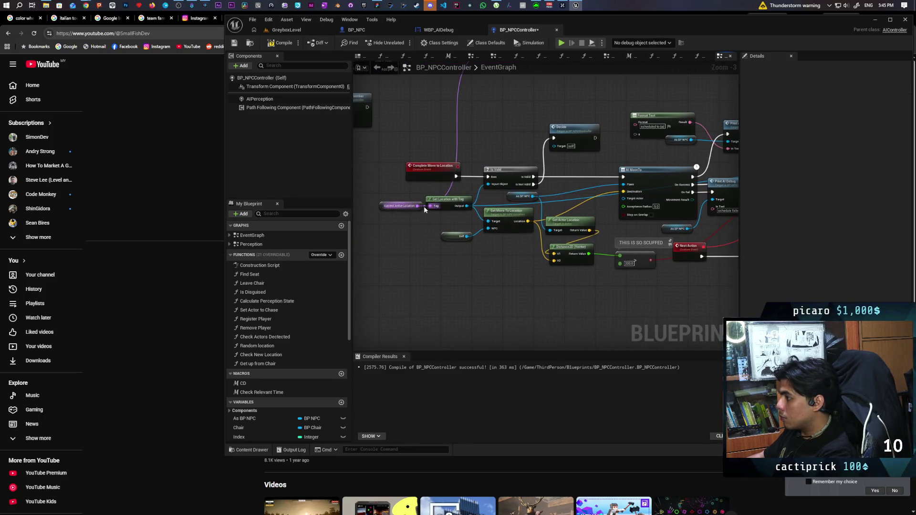
pyautogui.moveTo(619, 140); pyautogui.dragTo(634, 134)
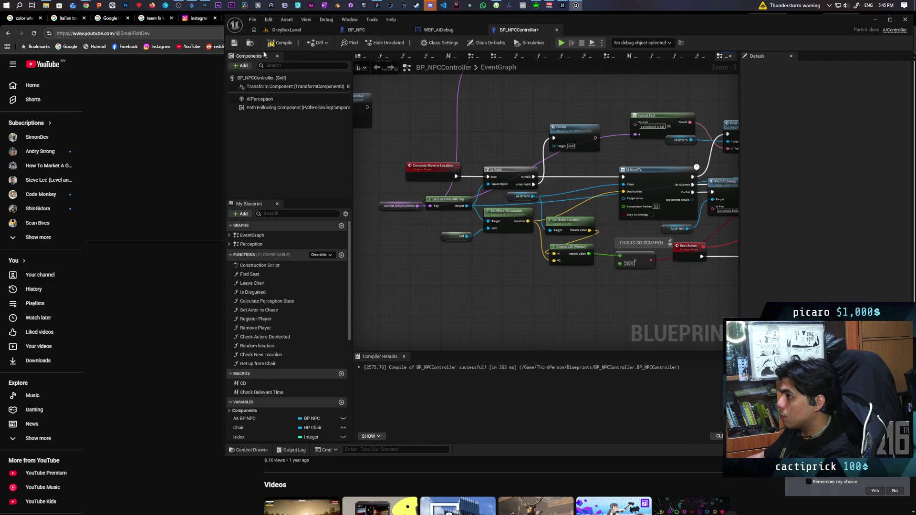
pyautogui.click(288, 30)
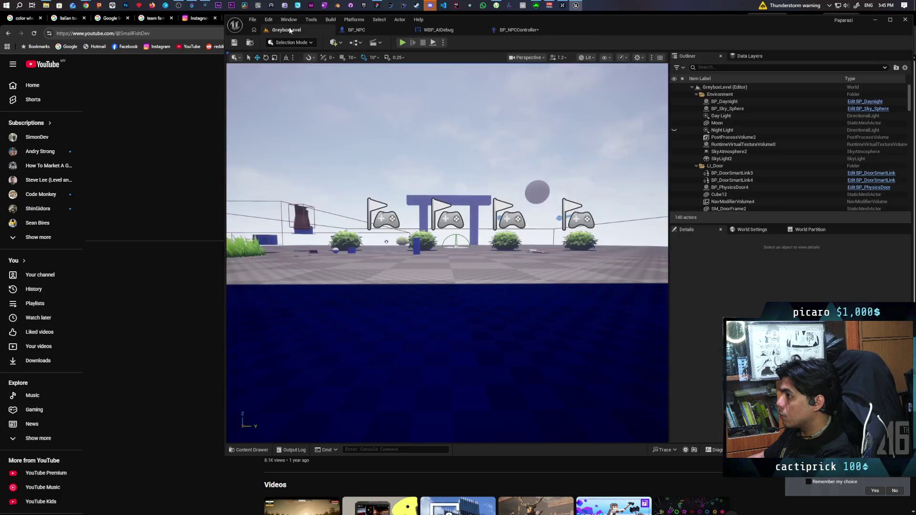
# Step: Run several play sessions to watch the NPCs' 'scheduled to' overhead labels
pyautogui.hotkey('alt', 'p')
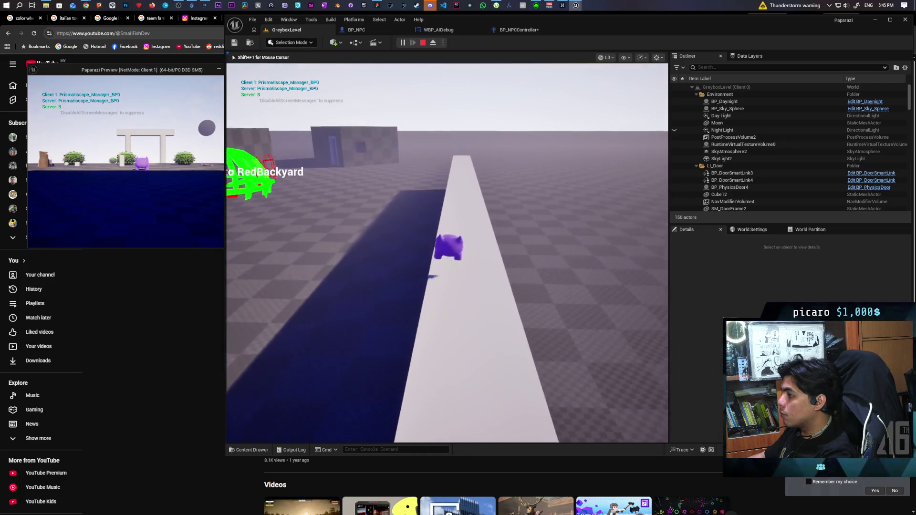
pyautogui.press('Escape')
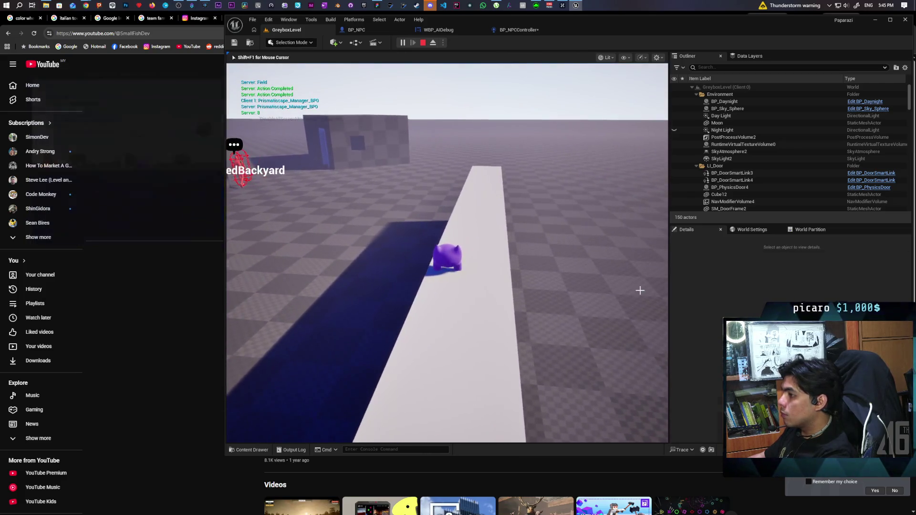
pyautogui.click(402, 43)
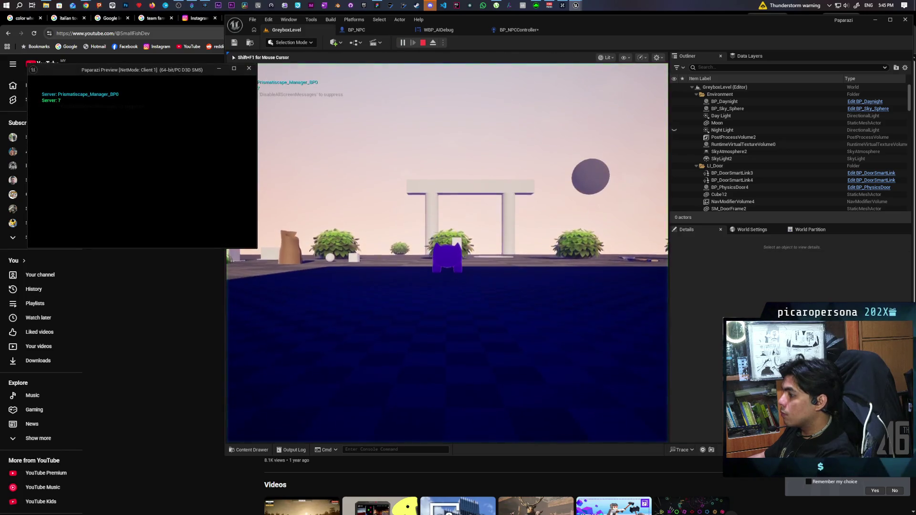
pyautogui.click(387, 164)
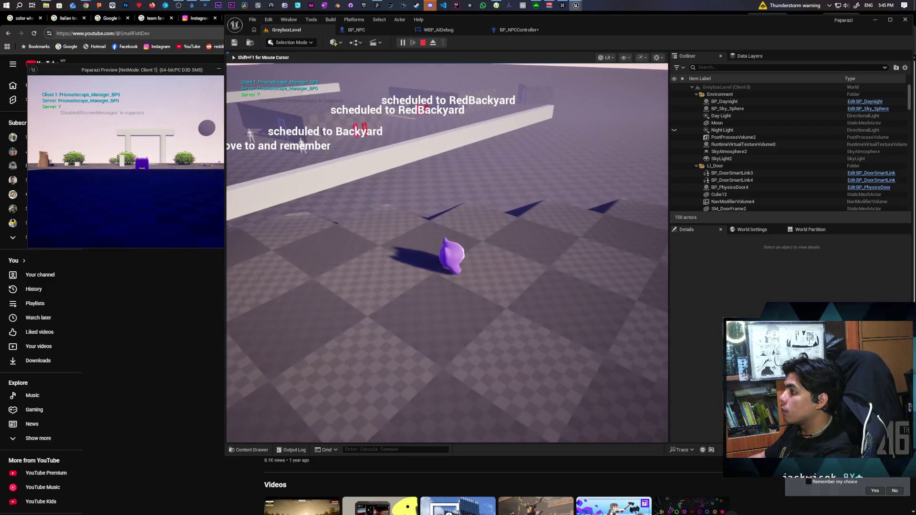
pyautogui.press('Escape')
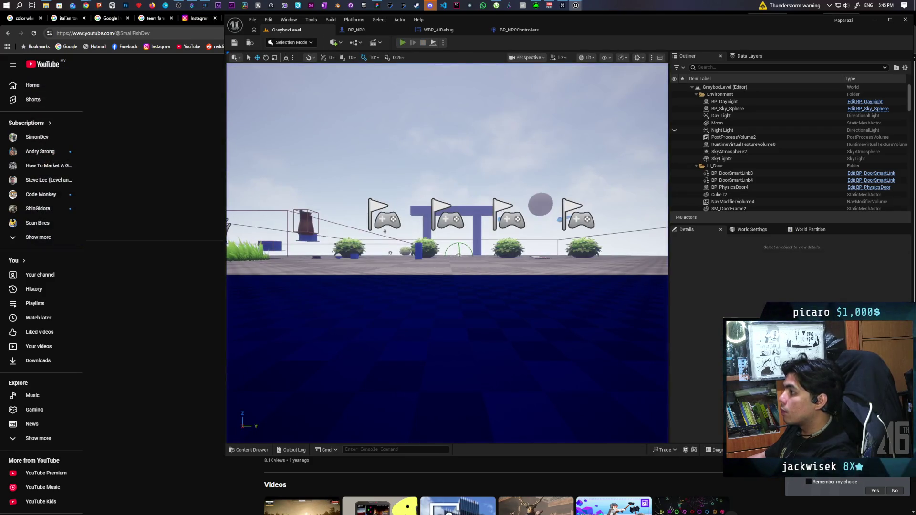
pyautogui.hotkey('alt', 'p')
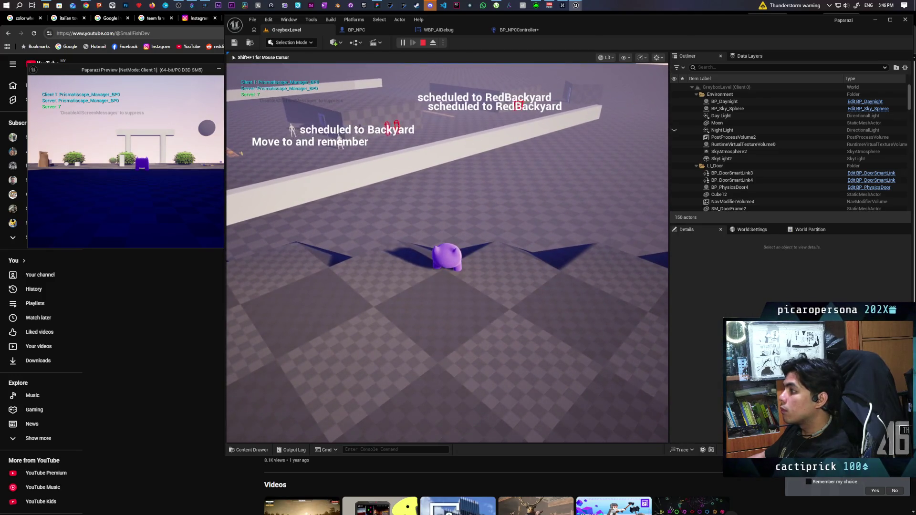
pyautogui.press('Escape')
pyautogui.hotkey('alt', 'p')
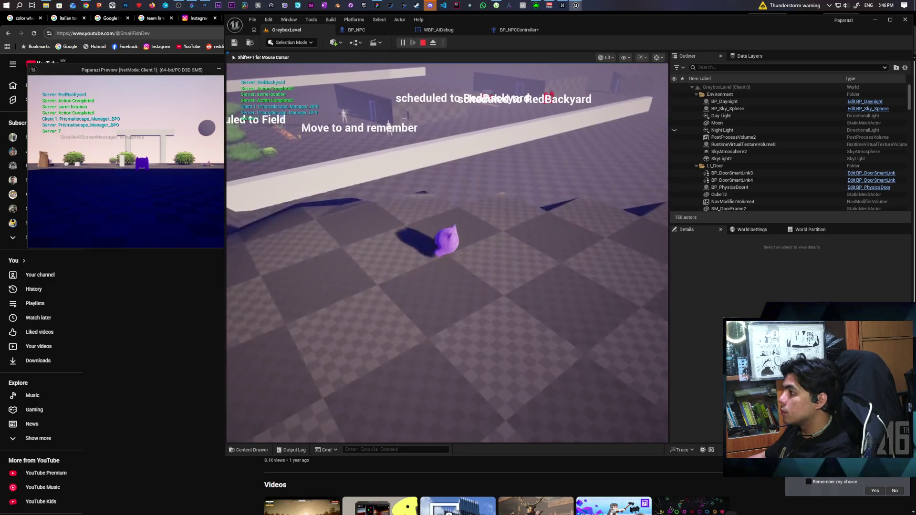
pyautogui.press('Escape')
# Step: Play again and walk toward the NPCs to read 'scheduled to RedField' labels, then stop
pyautogui.hotkey('alt', 'p')
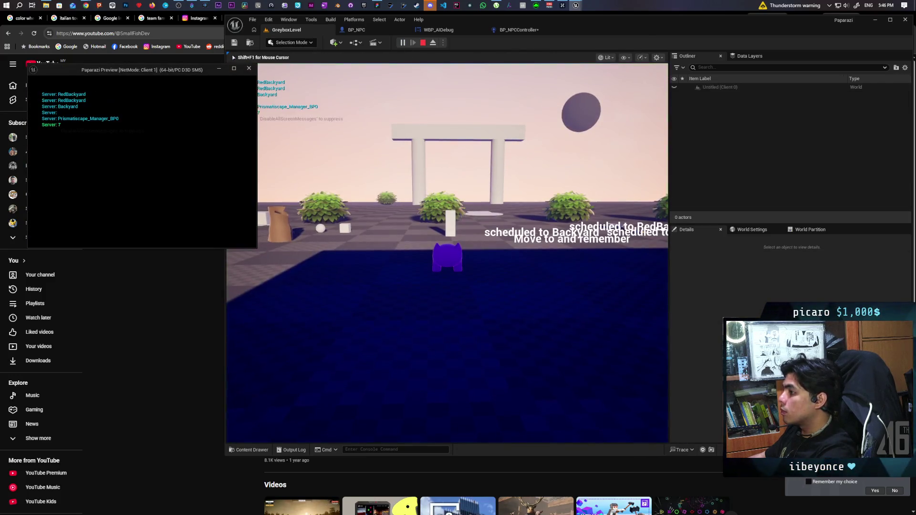
pyautogui.hotkey('alt', 'Tab')
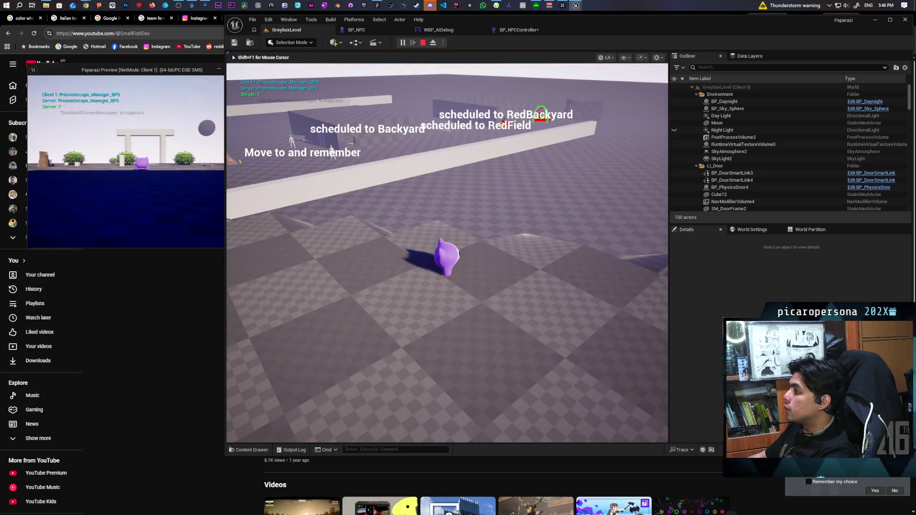
pyautogui.press('Escape')
pyautogui.click(402, 42)
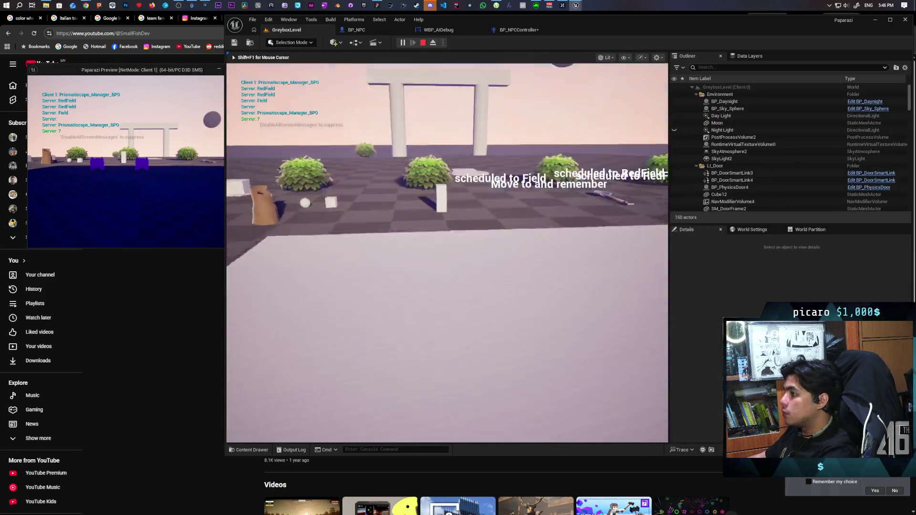
pyautogui.press('w')
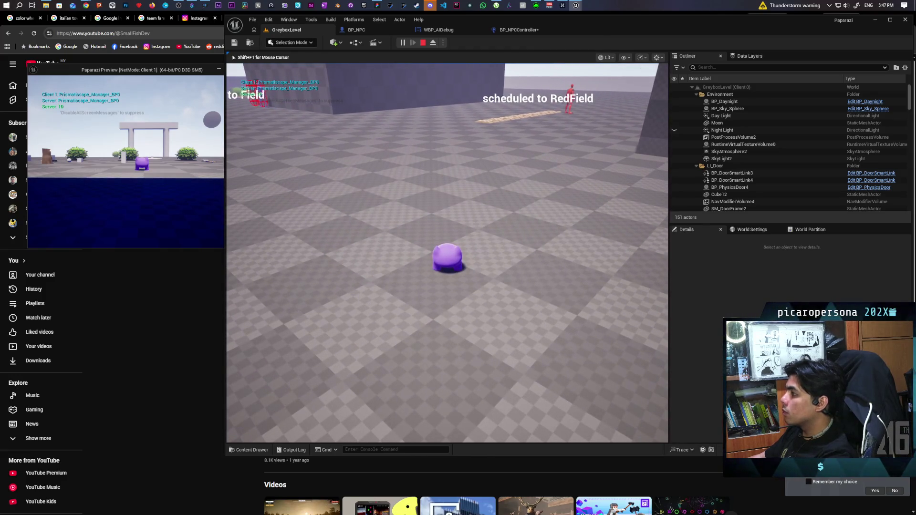
pyautogui.press('Escape')
pyautogui.click(527, 31)
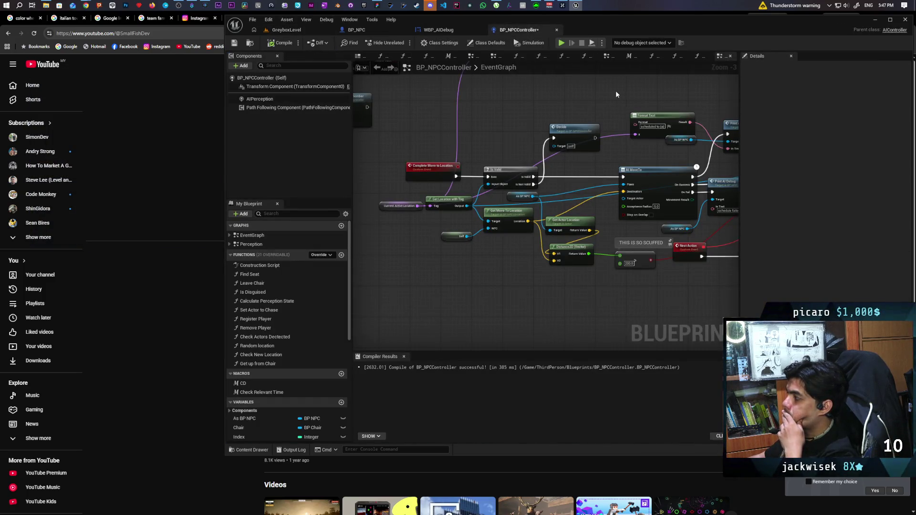
# Step: Duplicate the Print AI Debug node and chain the copy after AI MoveTo
pyautogui.moveTo(615, 94); pyautogui.dragTo(471, 109)
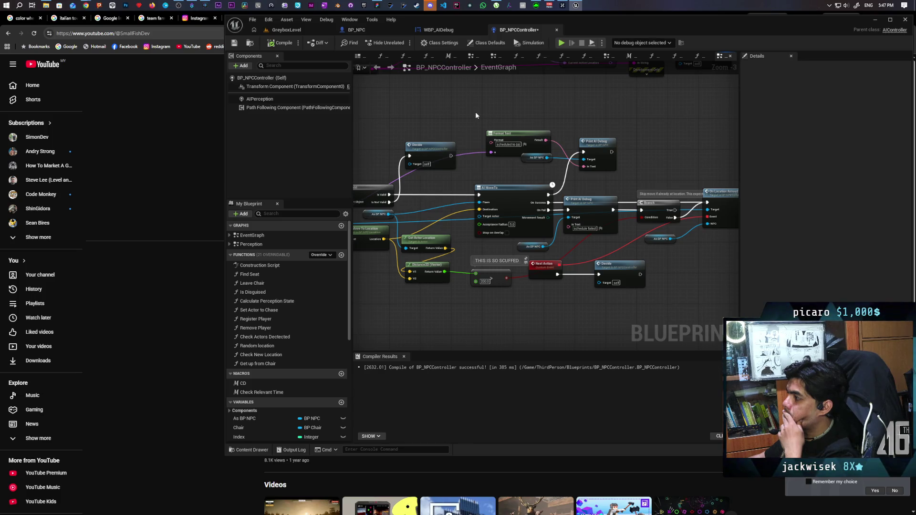
pyautogui.moveTo(617, 118)
pyautogui.mouseDown()
pyautogui.moveTo(549, 122)
pyautogui.moveTo(577, 120)
pyautogui.mouseUp()
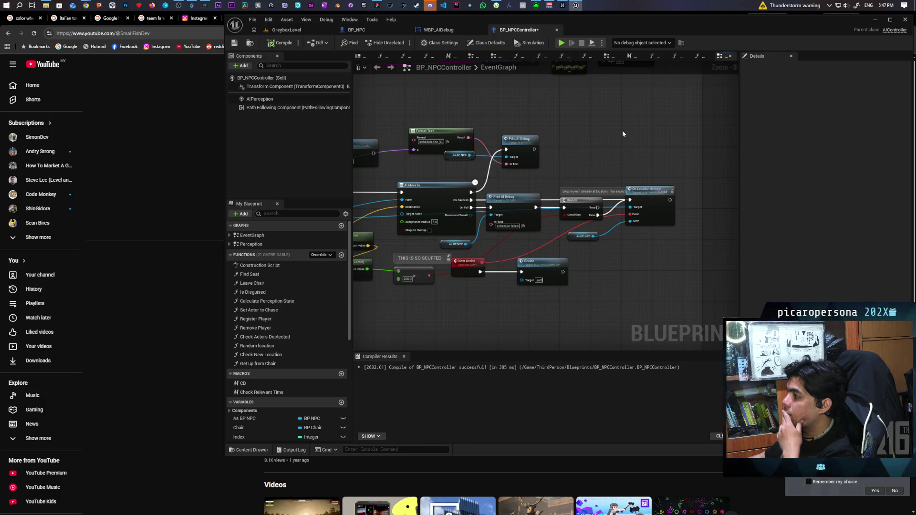
pyautogui.moveTo(570, 158)
pyautogui.mouseDown()
pyautogui.moveTo(649, 127)
pyautogui.moveTo(672, 127)
pyautogui.moveTo(658, 139)
pyautogui.moveTo(613, 142)
pyautogui.mouseUp()
pyautogui.click(578, 134)
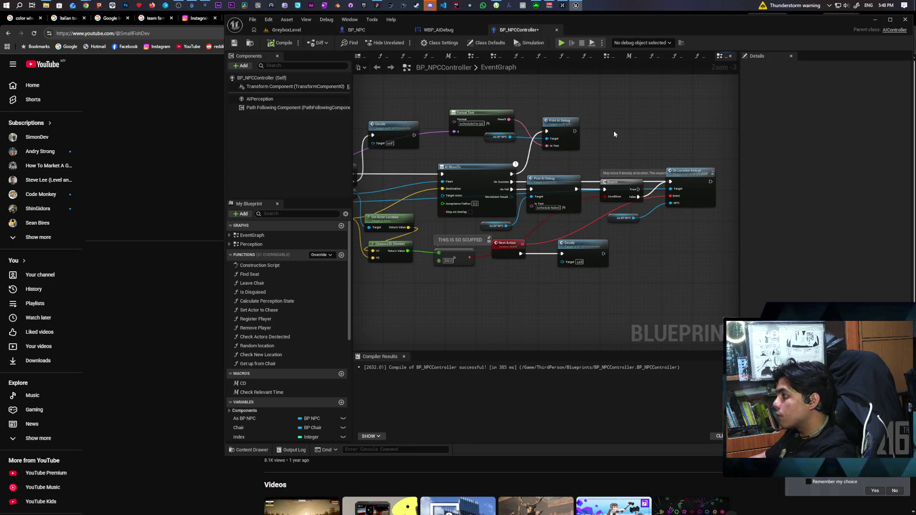
pyautogui.hotkey('ctrl', 'c')
pyautogui.hotkey('ctrl', 'v')
pyautogui.moveTo(512, 189)
pyautogui.mouseDown()
pyautogui.moveTo(615, 142)
pyautogui.moveTo(670, 181)
pyautogui.mouseUp()
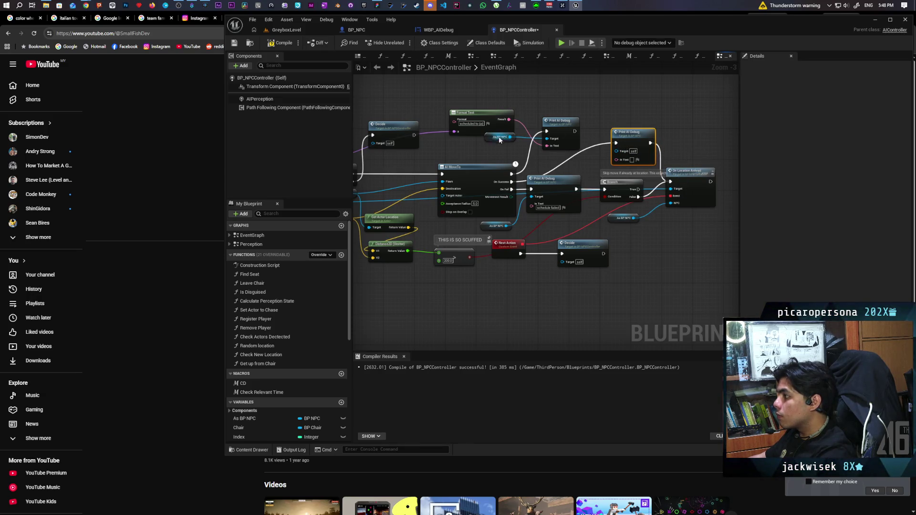
# Step: Make As BP NPC the second print's target and delete the stray Is Valid node
pyautogui.click(490, 110)
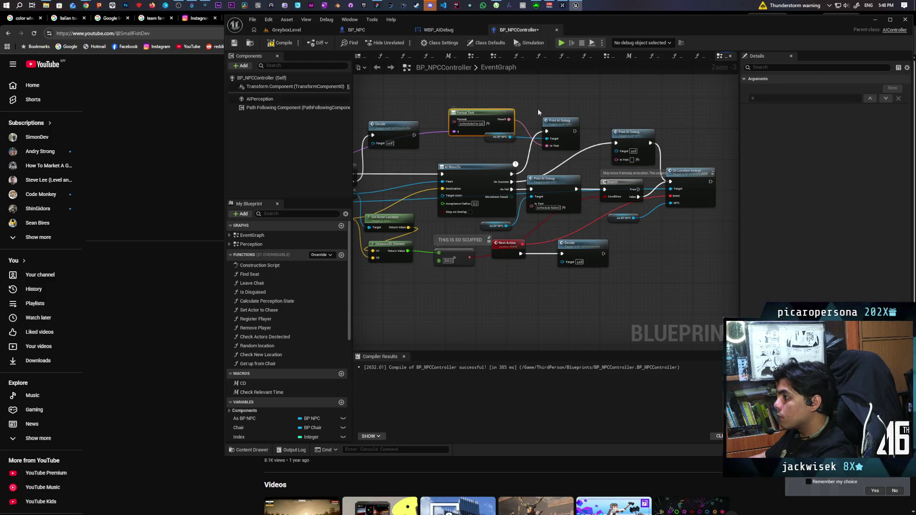
pyautogui.hotkey('ctrl', 'v')
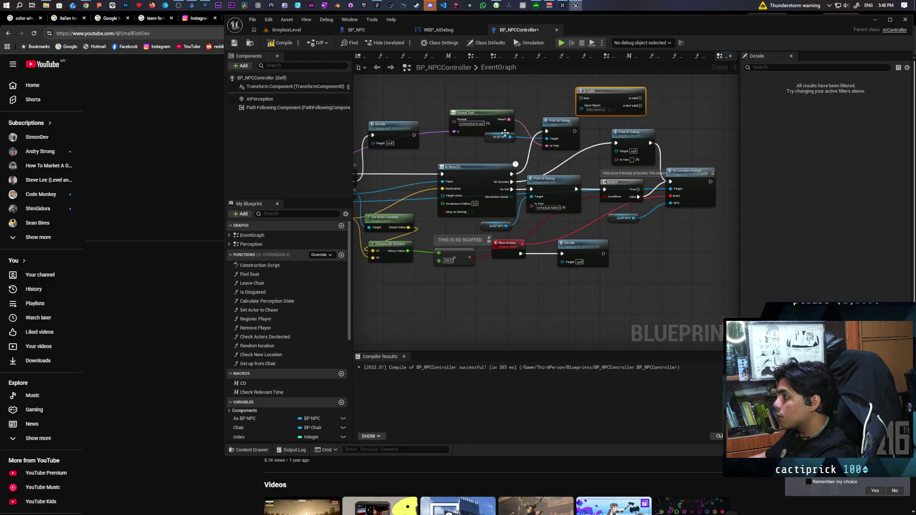
pyautogui.moveTo(510, 137); pyautogui.dragTo(615, 150)
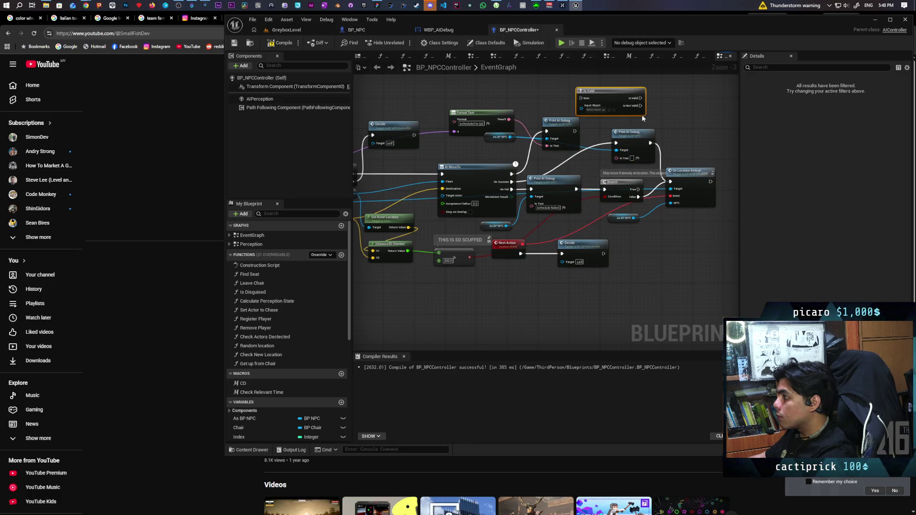
pyautogui.press('Delete')
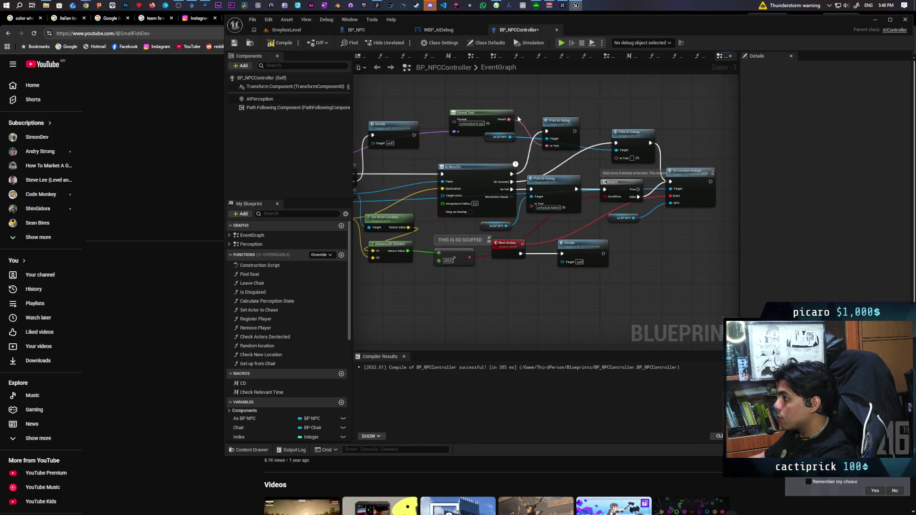
# Step: Feed the second print a copied Format Text 'scheduled arrived {a}' using Current Actor Location
pyautogui.click(493, 118)
pyautogui.hotkey('ctrl', 'c')
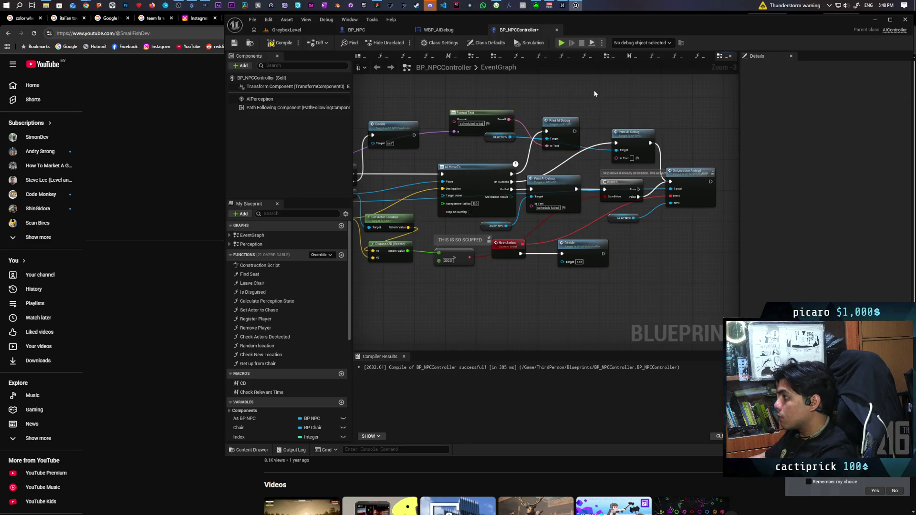
pyautogui.hotkey('ctrl', 'v')
pyautogui.moveTo(651, 101); pyautogui.dragTo(615, 158)
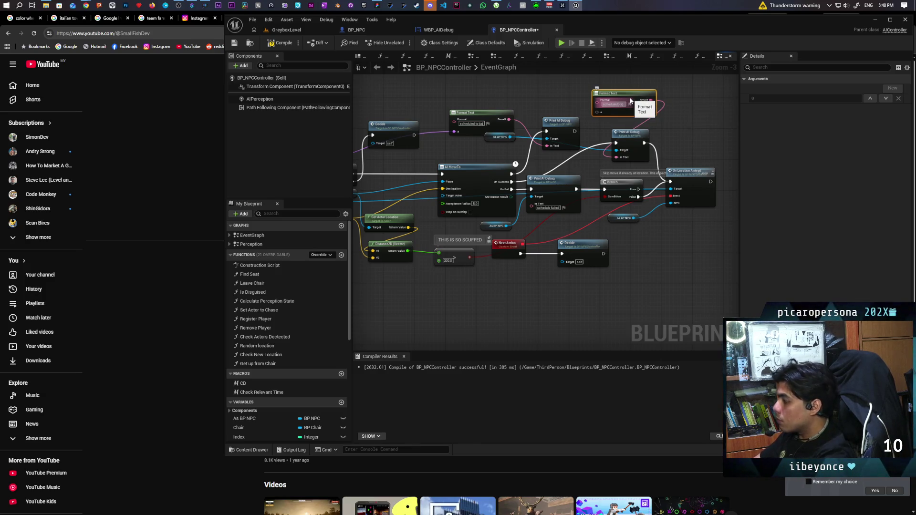
pyautogui.write('arrived')
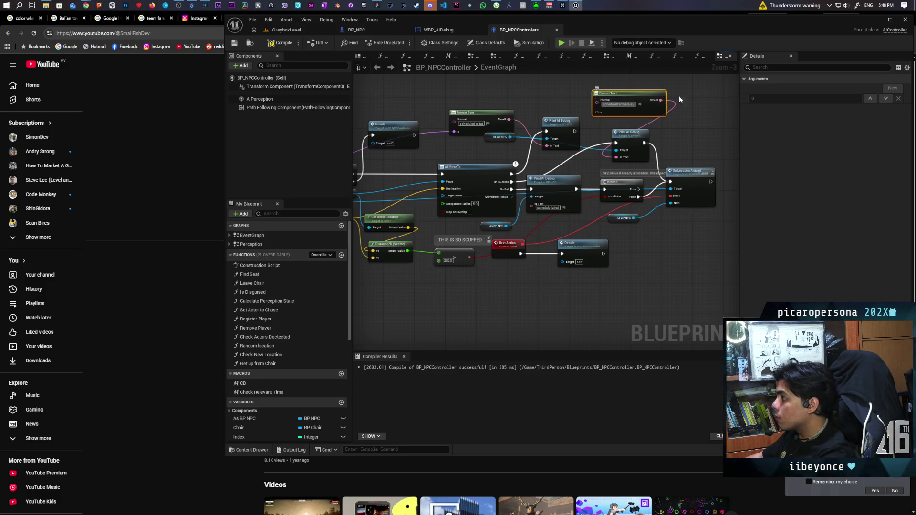
pyautogui.click(593, 128)
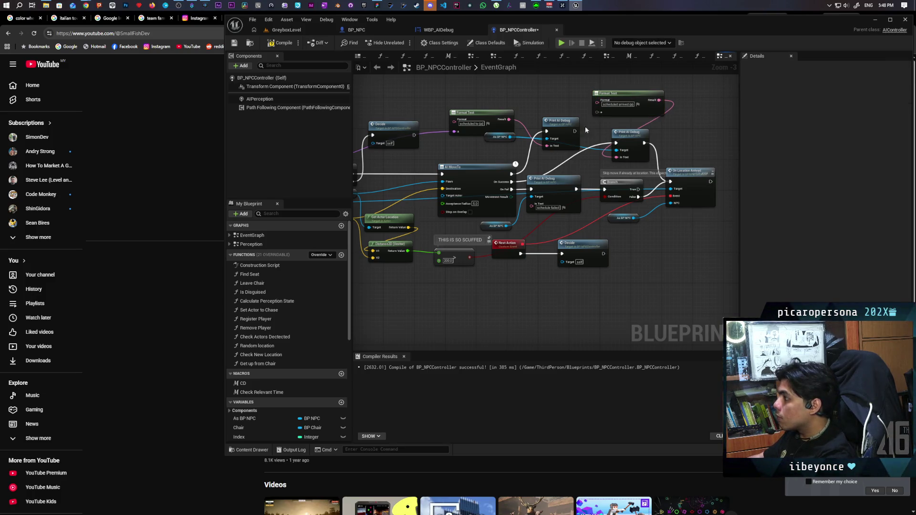
pyautogui.scroll(-1, 419, 162)
pyautogui.moveTo(386, 179); pyautogui.dragTo(657, 113)
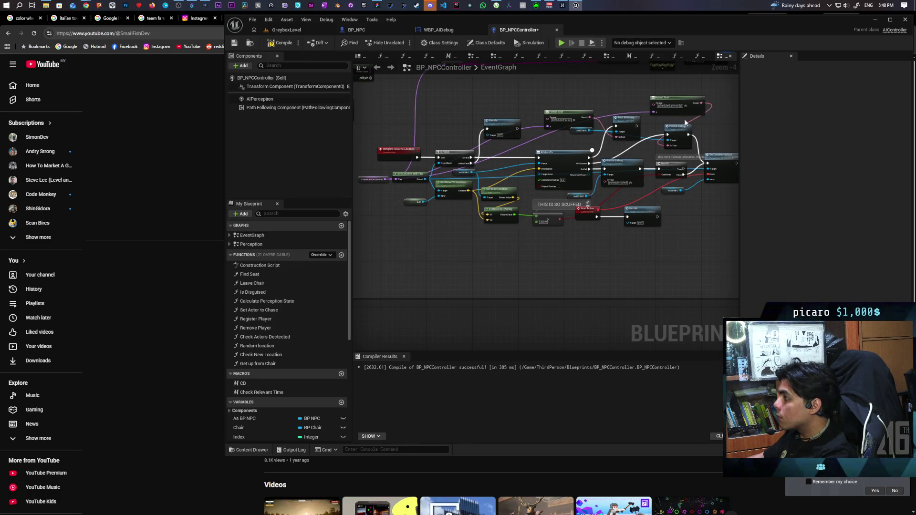
pyautogui.click(296, 31)
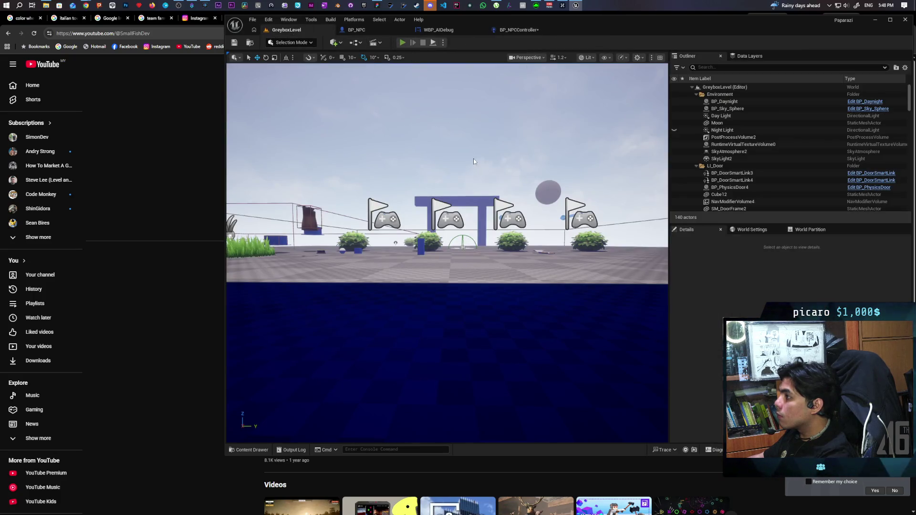
# Step: Playtest and follow the NPC, seeing 'scheduled to Backyard' and 'scheduled to RedBackyard' labels
pyautogui.hotkey('alt', 'p')
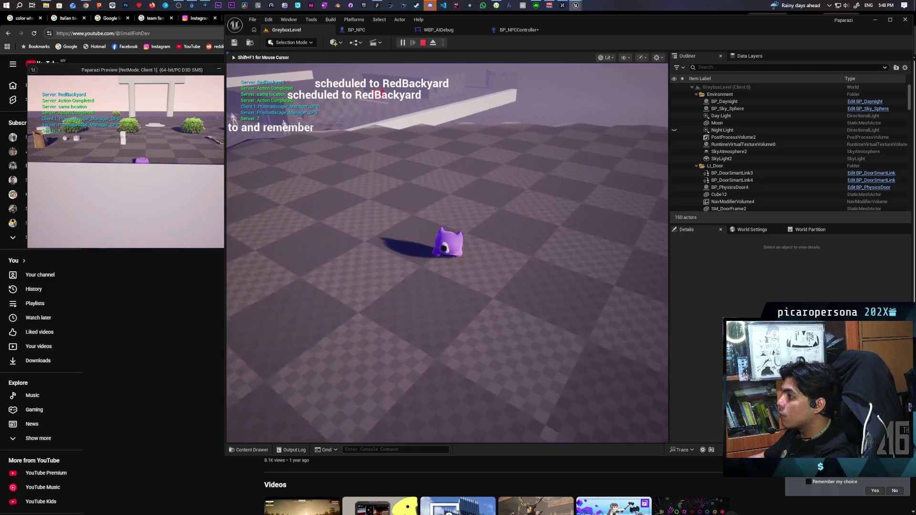
pyautogui.press('Escape')
pyautogui.hotkey('alt', 'p')
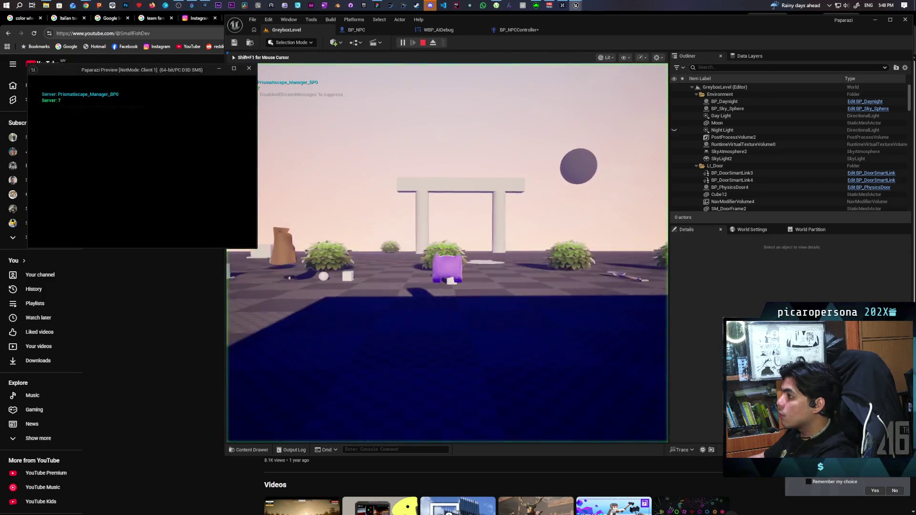
pyautogui.click(385, 188)
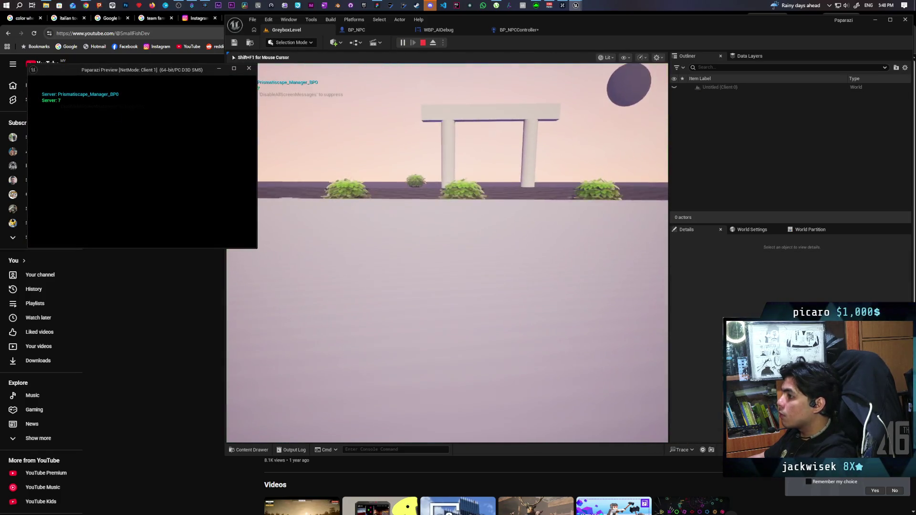
pyautogui.press('w')
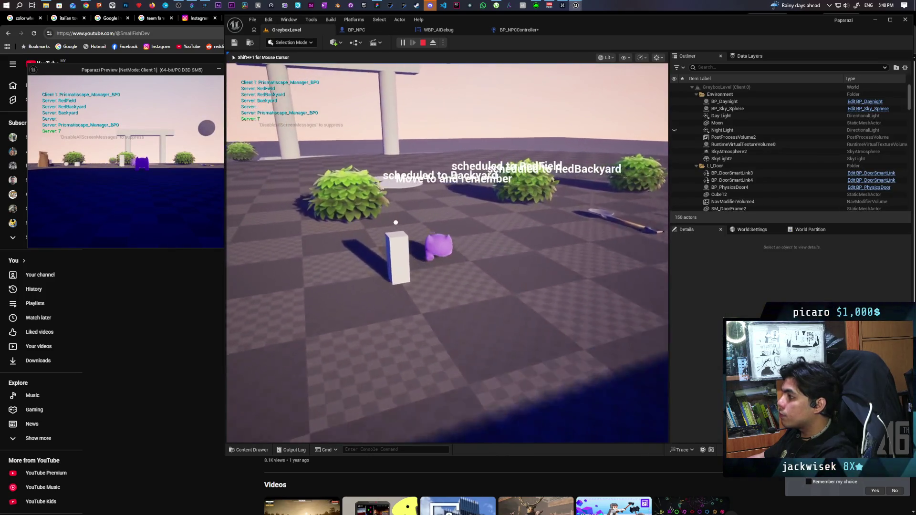
pyautogui.press('w')
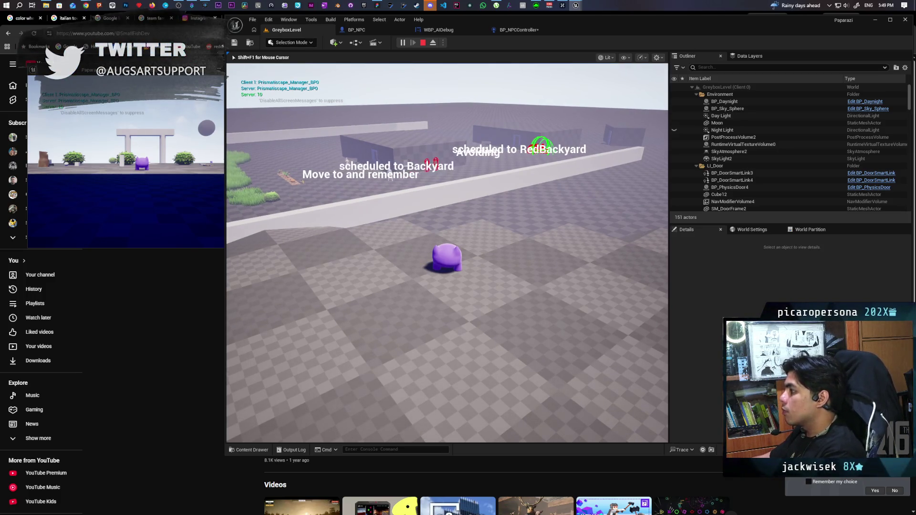
pyautogui.press('Escape')
pyautogui.click(401, 42)
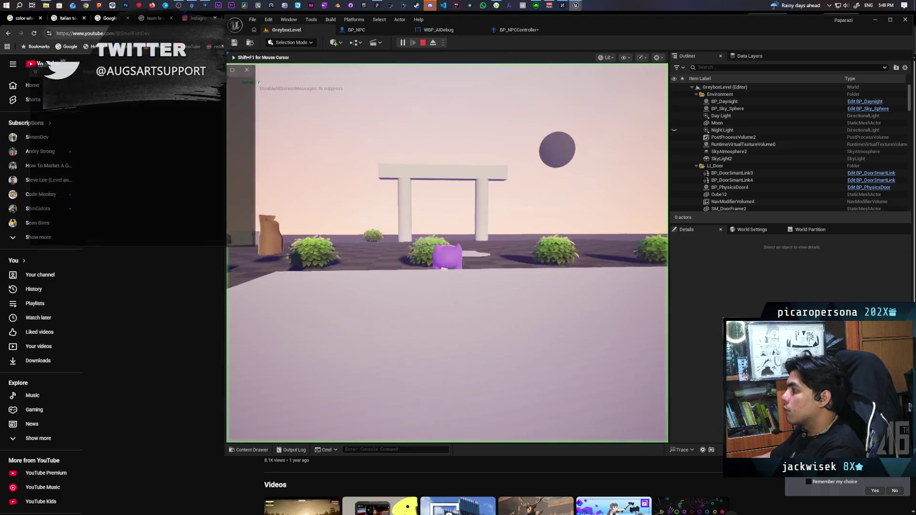
pyautogui.click(447, 253)
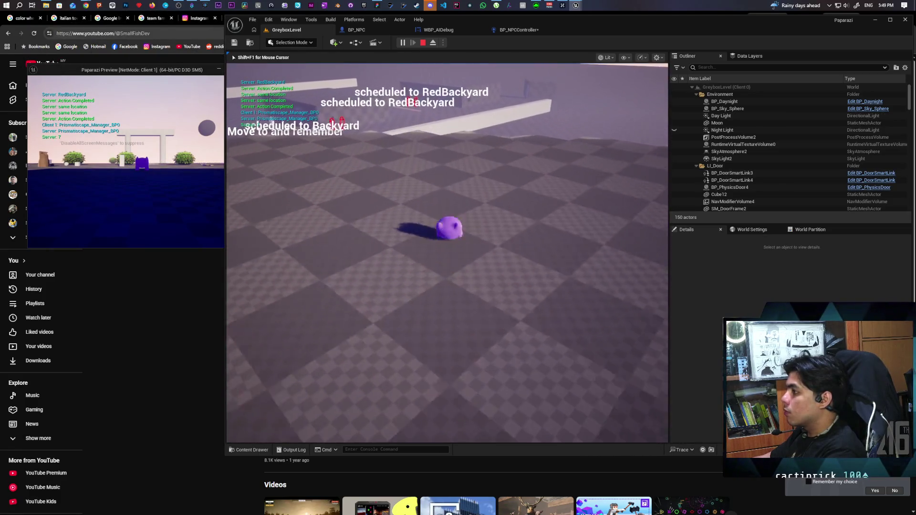
pyautogui.click(422, 43)
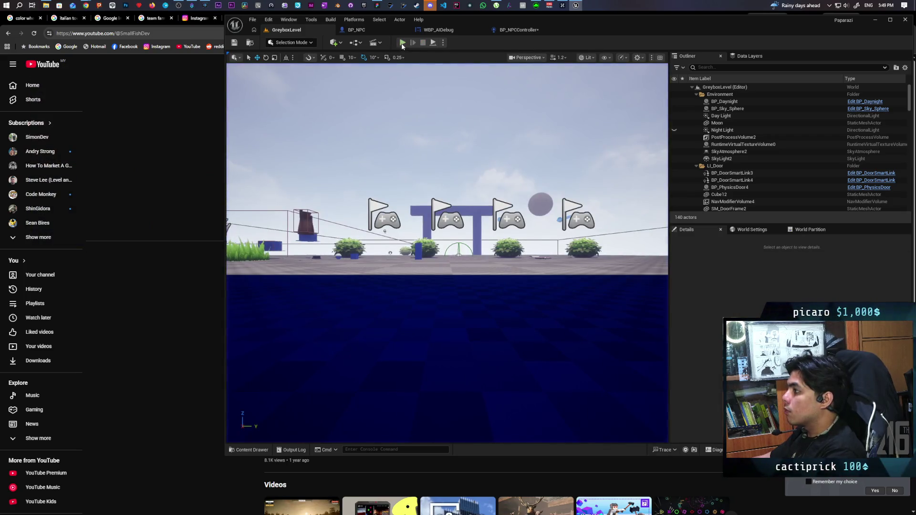
pyautogui.click(402, 45)
pyautogui.hotkey('alt', 'Tab')
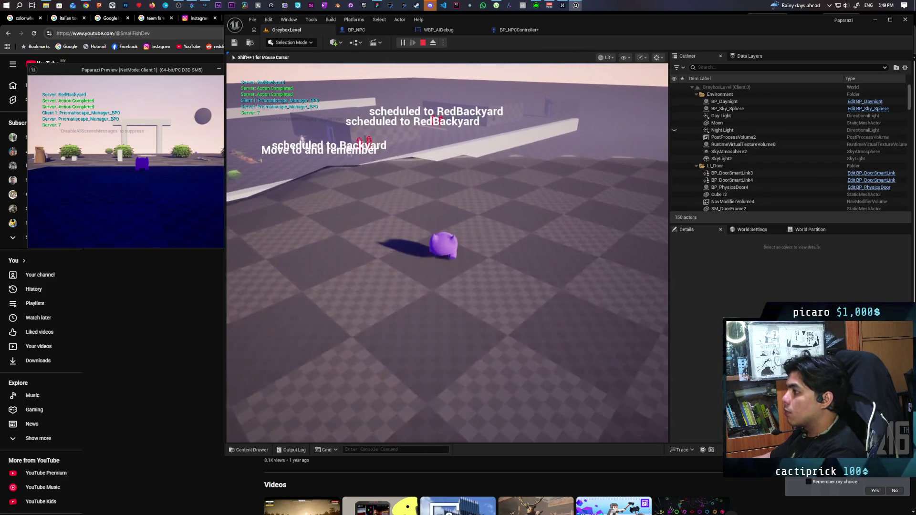
pyautogui.press('Escape')
pyautogui.click(401, 43)
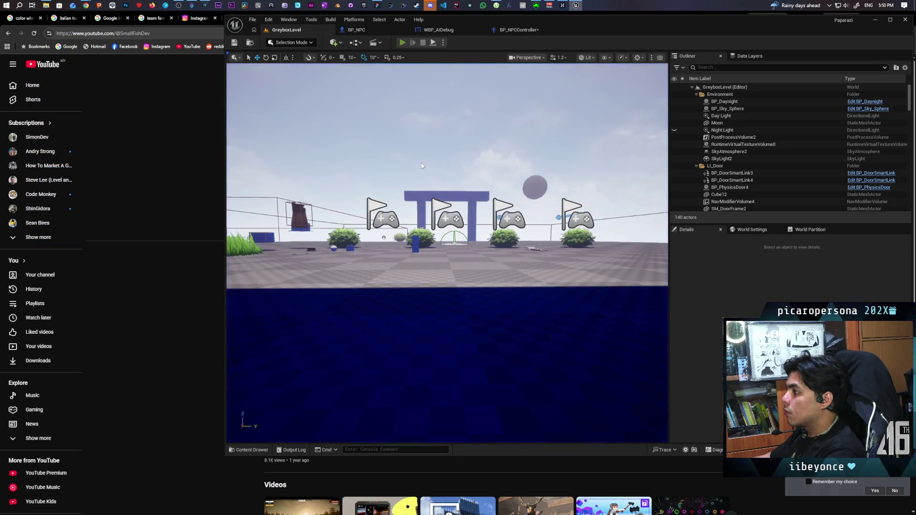
pyautogui.click(447, 253)
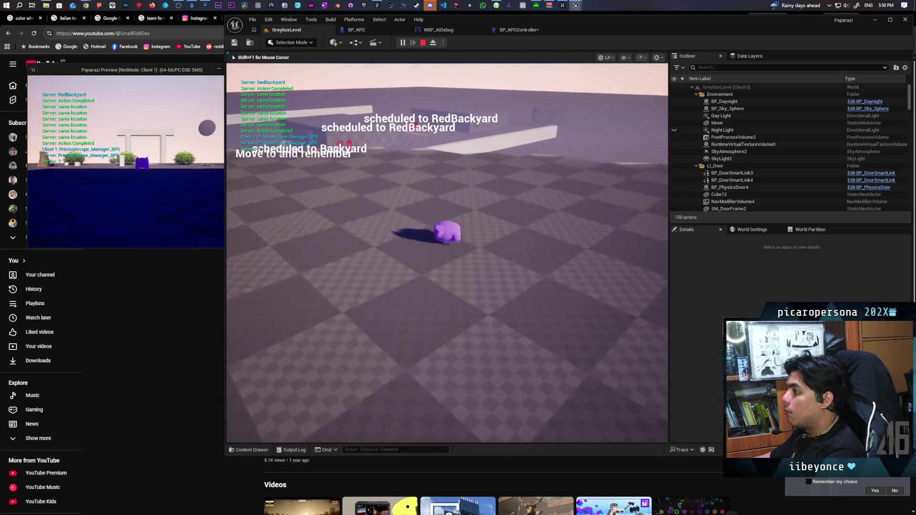
pyautogui.click(422, 43)
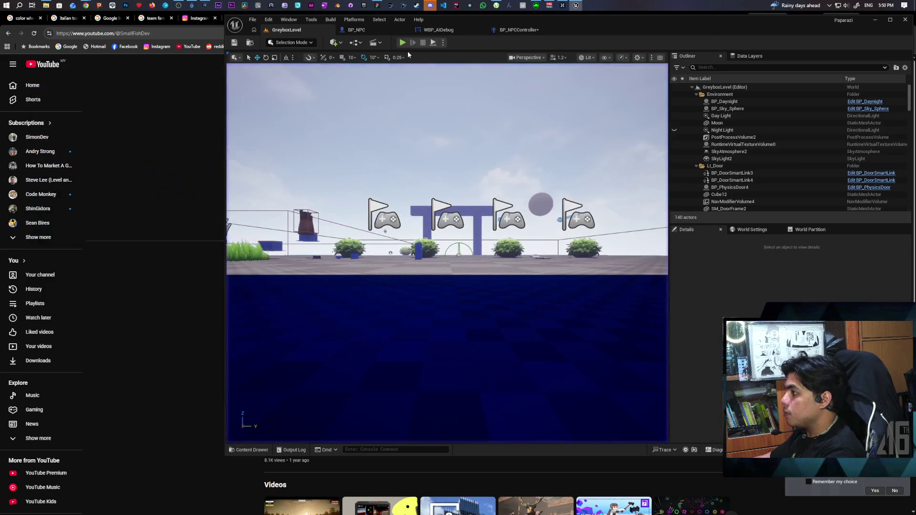
pyautogui.click(402, 43)
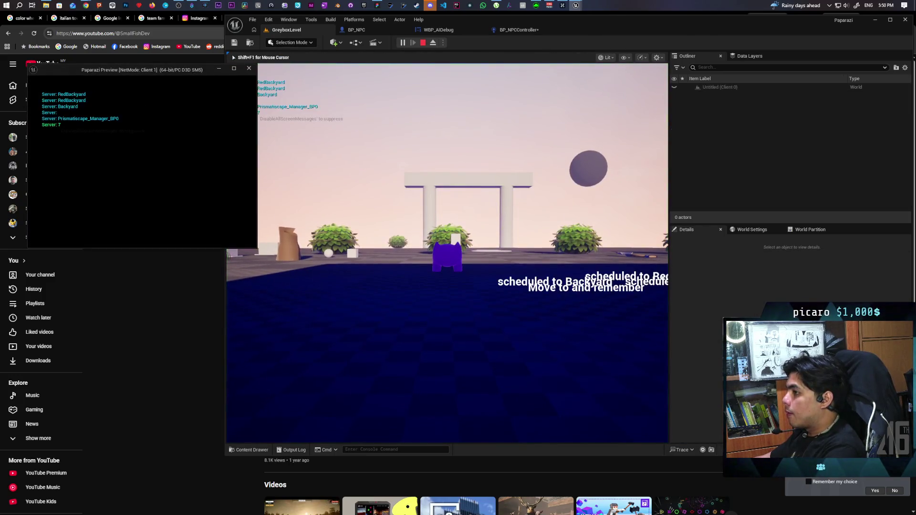
pyautogui.click(335, 180)
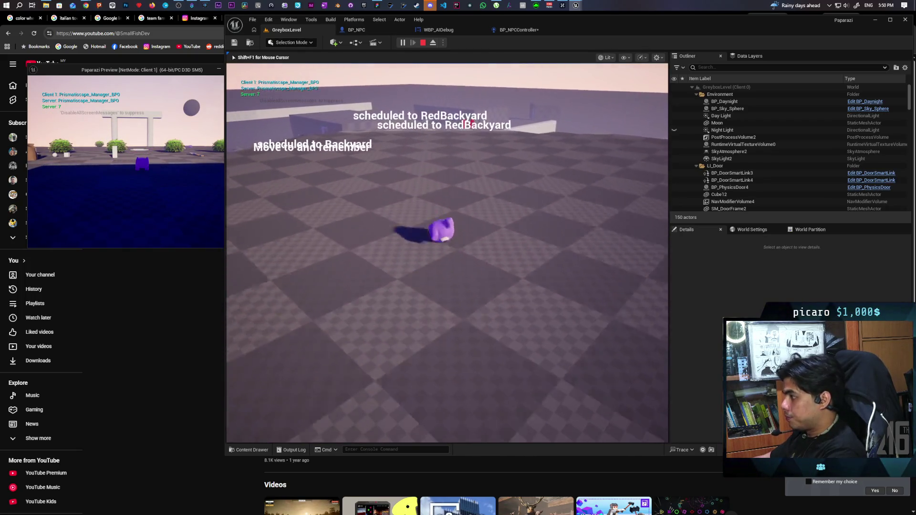
pyautogui.press('Escape')
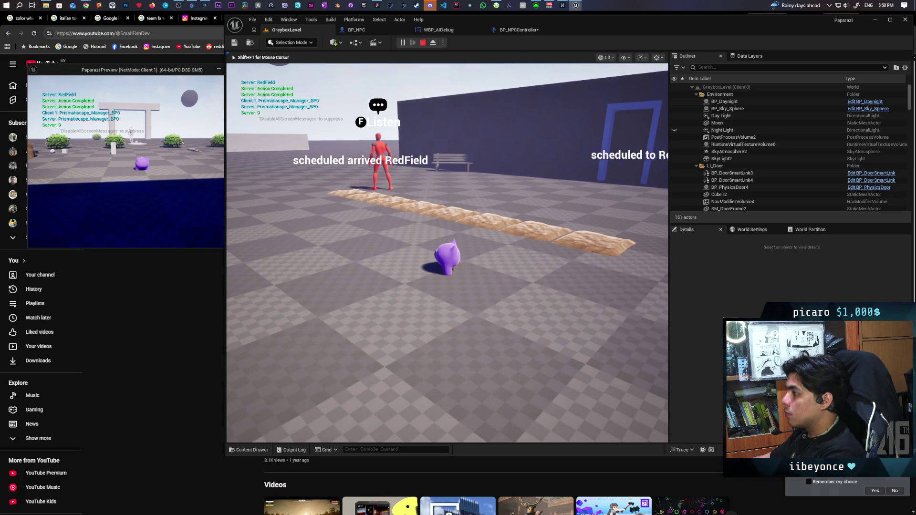
pyautogui.press('Escape')
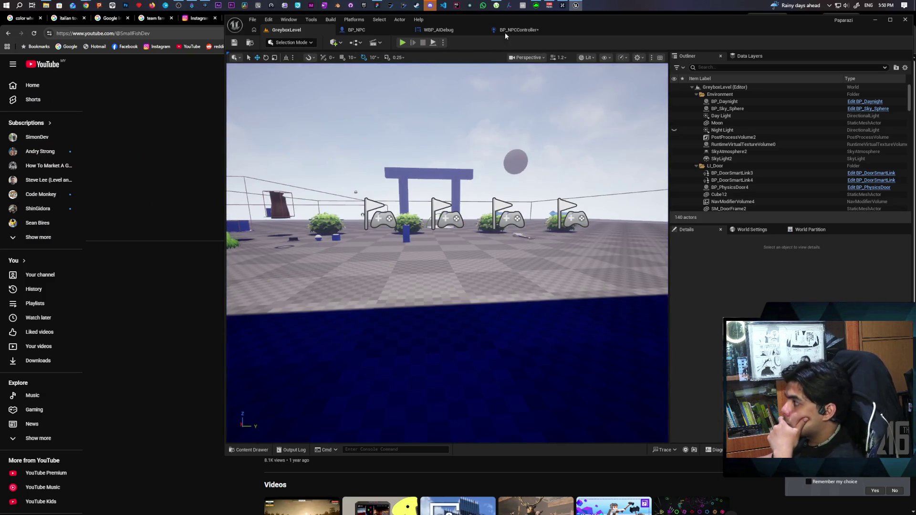
pyautogui.click(510, 33)
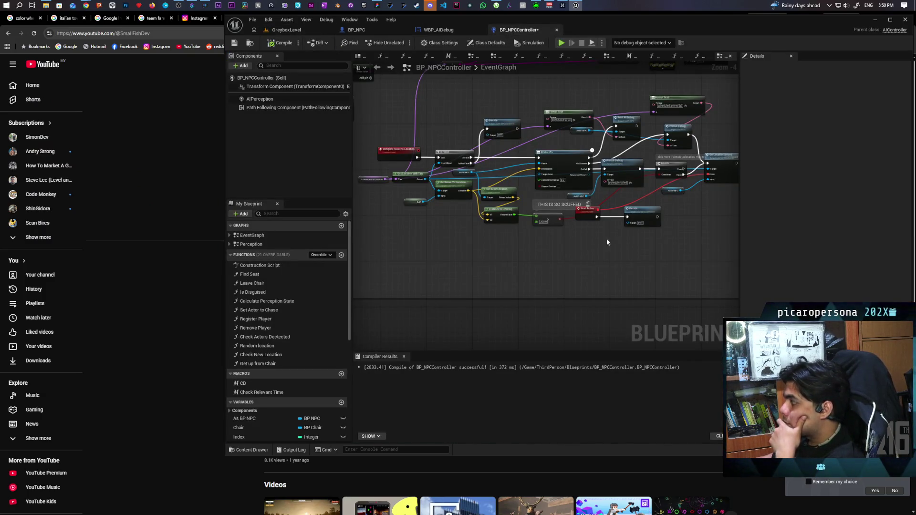
# Step: Pan the BP_NPCController graph to the arrival nodes and open the On Location Arrived function
pyautogui.scroll(3, 492, 219)
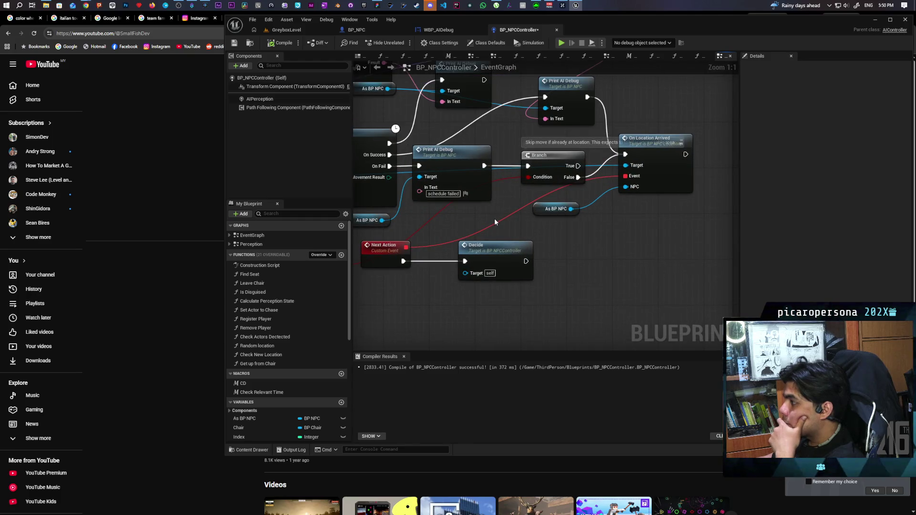
pyautogui.moveTo(484, 216); pyautogui.dragTo(475, 239)
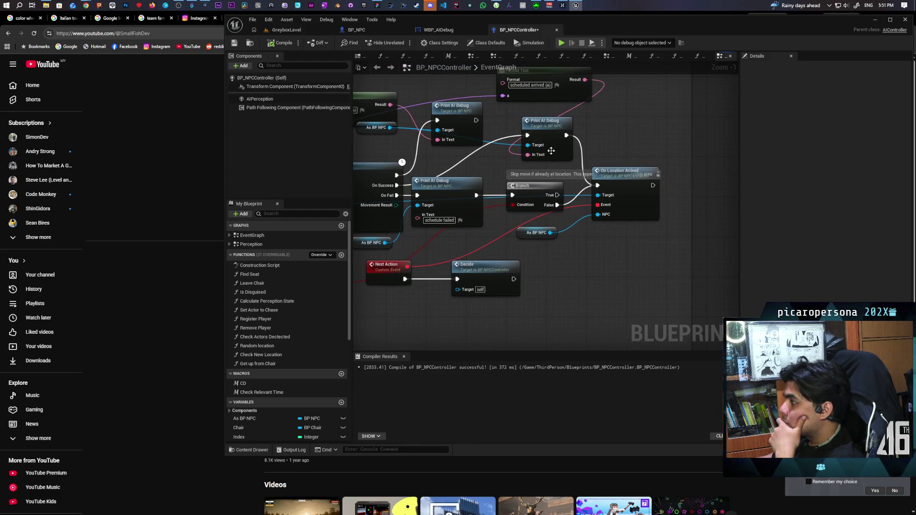
pyautogui.moveTo(548, 147); pyautogui.dragTo(570, 174)
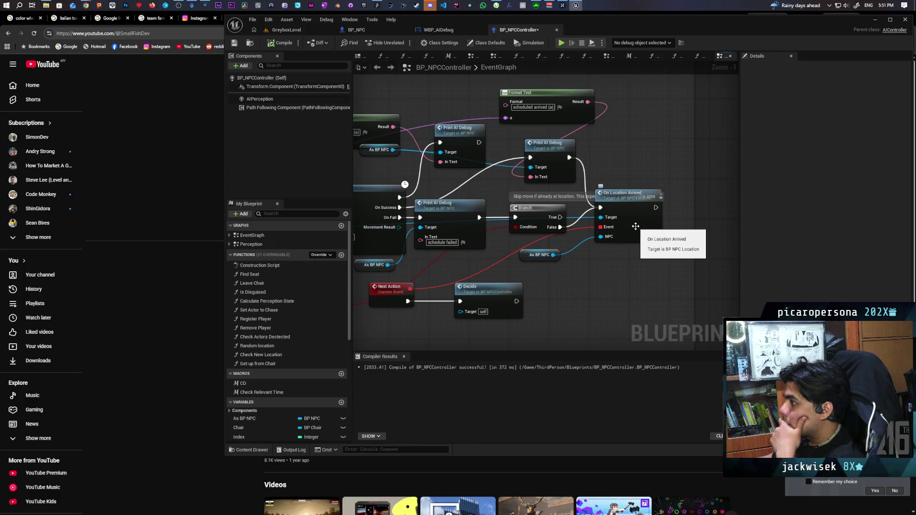
pyautogui.doubleClick(635, 226)
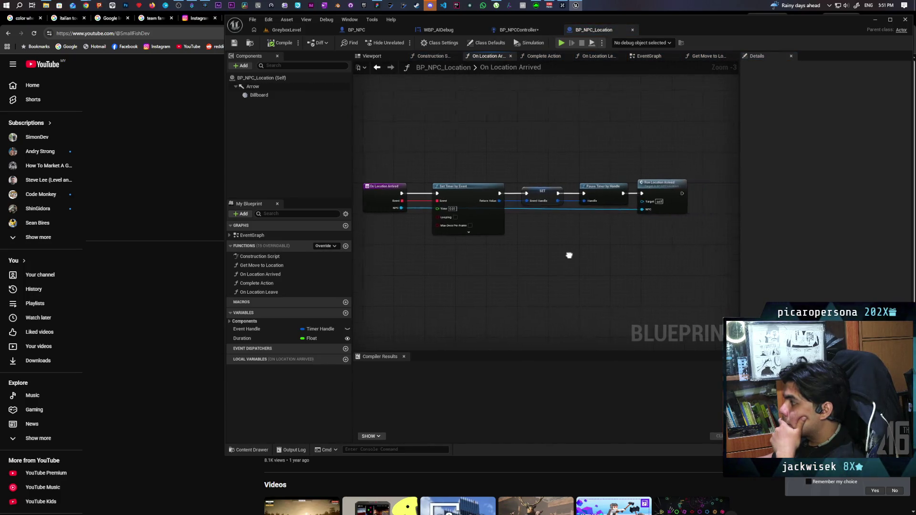
# Step: Jump to the Run Location Arrived event and select its Duration, Delay and Complete Action nodes
pyautogui.moveTo(573, 255); pyautogui.dragTo(549, 258)
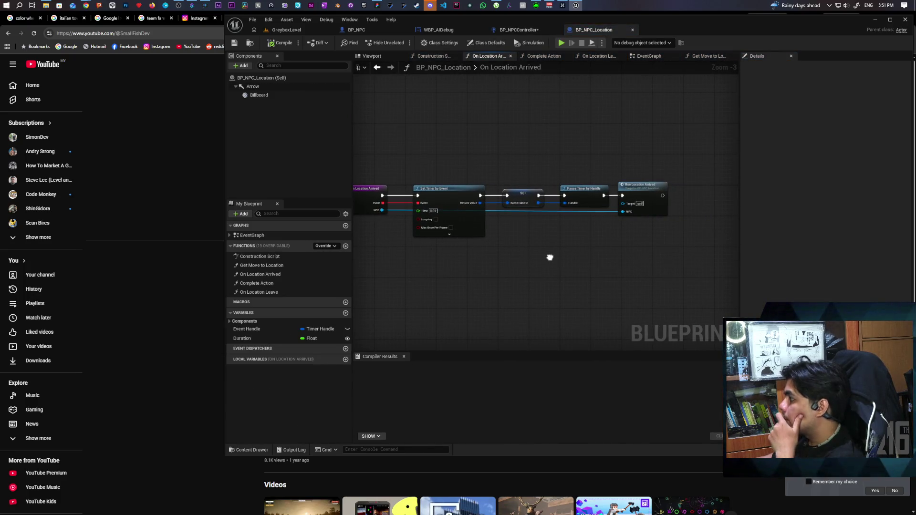
pyautogui.moveTo(548, 257)
pyautogui.mouseDown()
pyautogui.moveTo(603, 259)
pyautogui.moveTo(590, 257)
pyautogui.mouseUp()
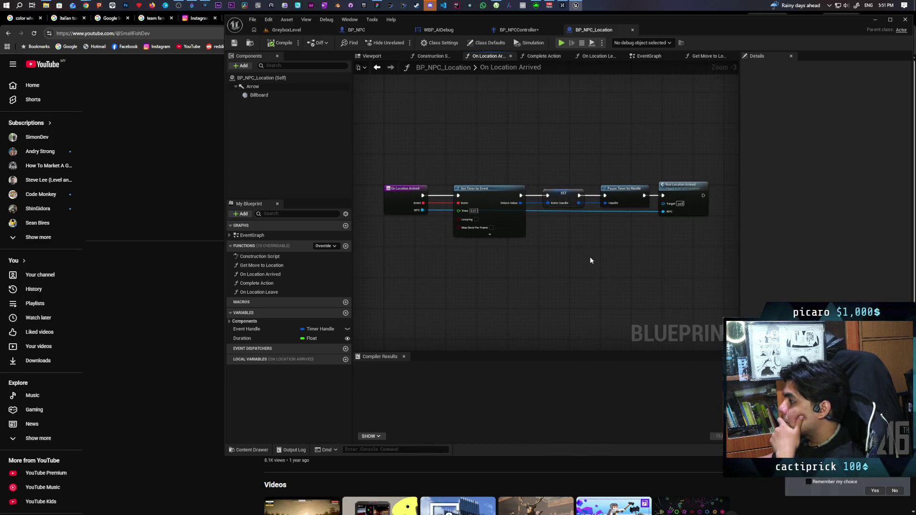
pyautogui.doubleClick(695, 210)
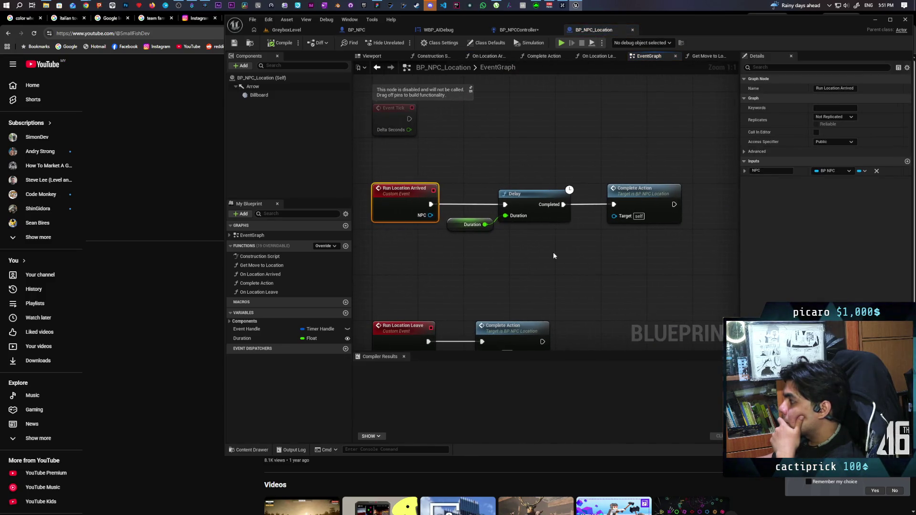
pyautogui.moveTo(445, 250); pyautogui.dragTo(632, 222)
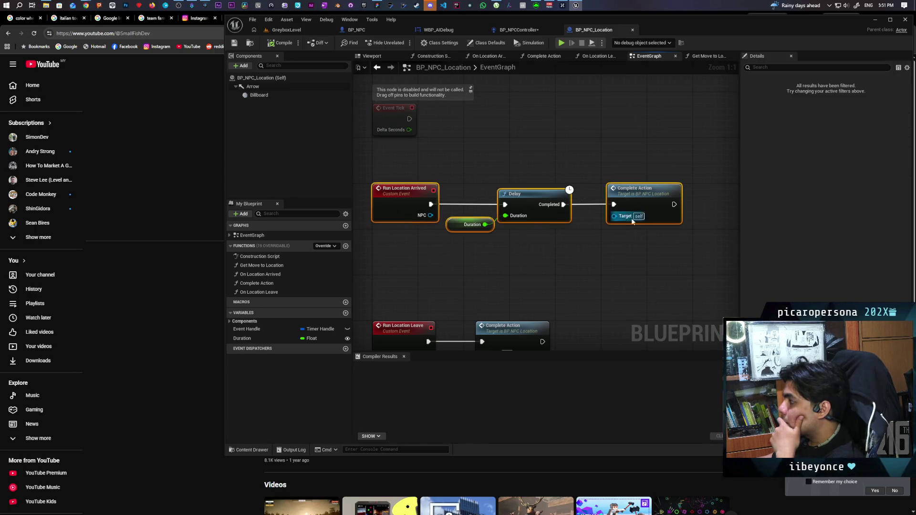
# Step: Reselect the Run Location Arrived delay chain, clear the selection and return to GreyboxLevel
pyautogui.click(508, 247)
pyautogui.moveTo(391, 251)
pyautogui.mouseDown()
pyautogui.moveTo(613, 191)
pyautogui.moveTo(643, 208)
pyautogui.mouseUp()
pyautogui.click(537, 231)
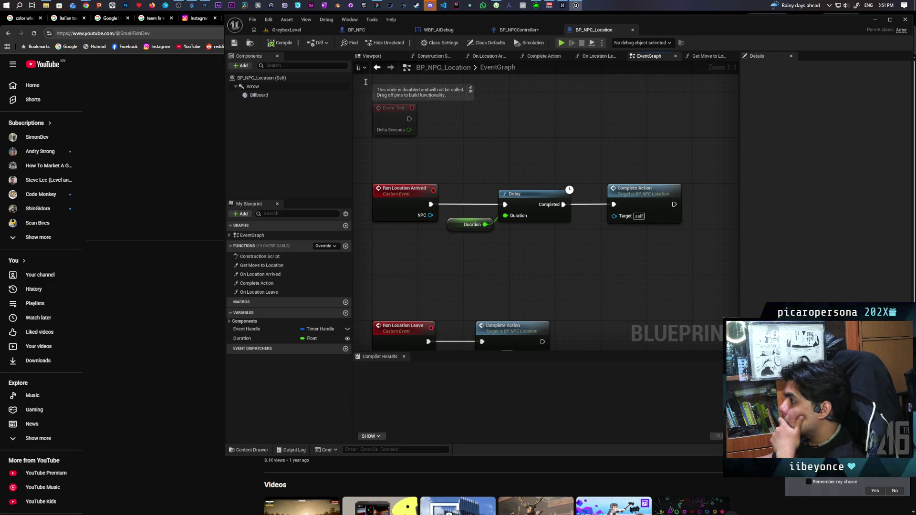
pyautogui.click(305, 27)
# Step: Fly the camera to the NPC, select BP_NPC_Location15 and open its blueprint for editing
pyautogui.press('s')
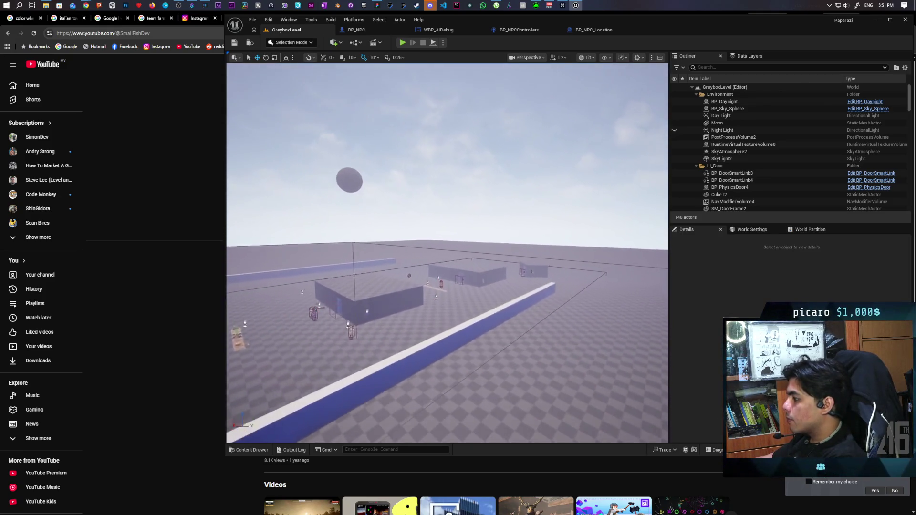
pyautogui.press('w')
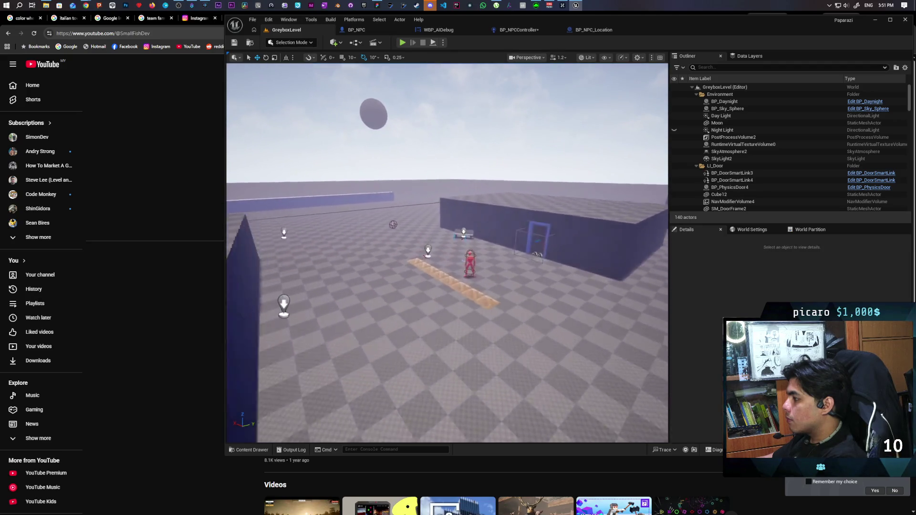
pyautogui.press('w')
pyautogui.click(385, 245)
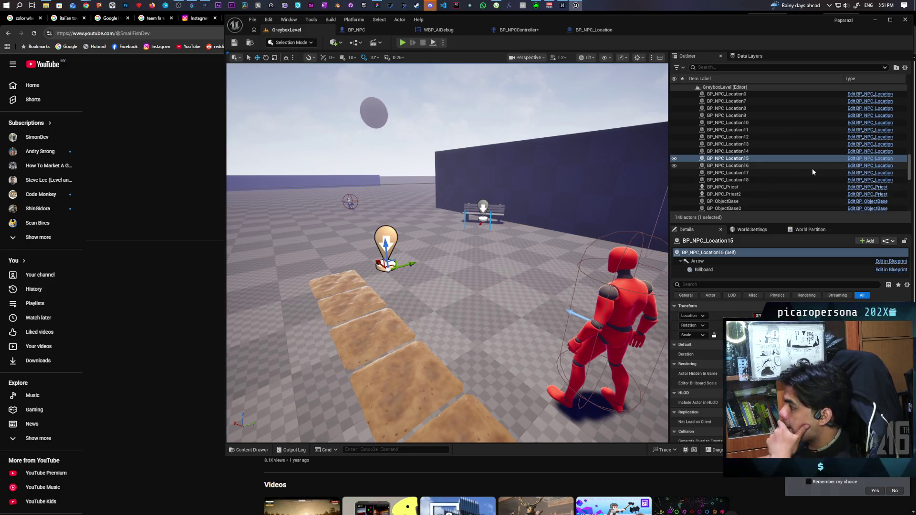
pyautogui.click(853, 159)
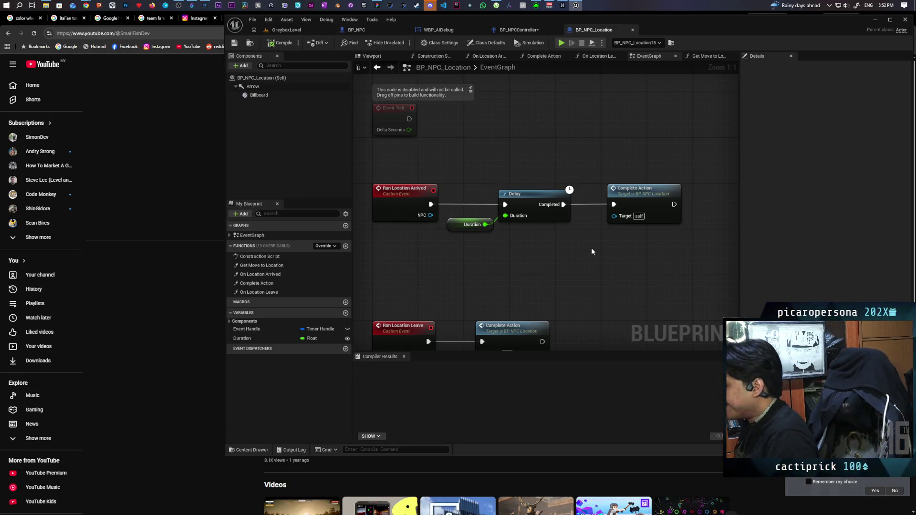
# Step: Select the Run Location Arrived delay nodes, then show BP_NPCController's AI MoveTo debug print nodes
pyautogui.moveTo(415, 176)
pyautogui.mouseDown()
pyautogui.moveTo(505, 228)
pyautogui.moveTo(548, 239)
pyautogui.mouseUp()
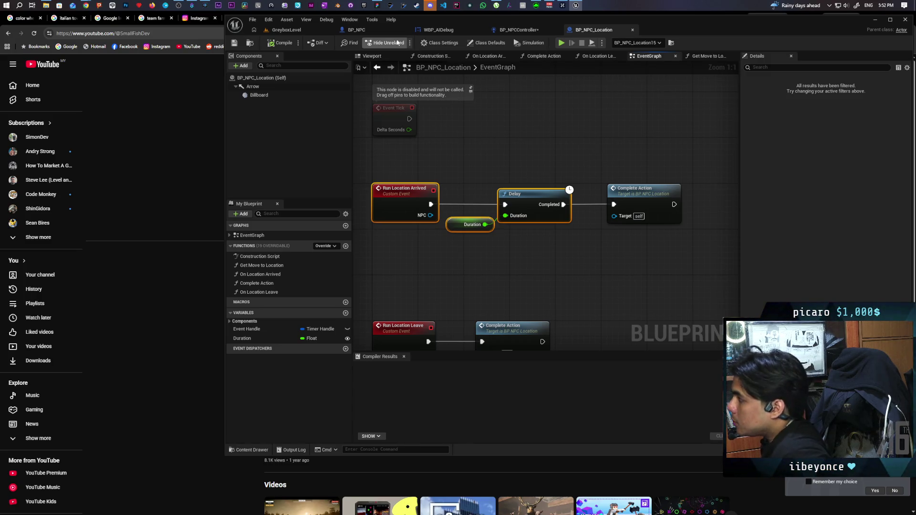
pyautogui.click(534, 29)
pyautogui.moveTo(489, 198)
pyautogui.mouseDown()
pyautogui.moveTo(521, 164)
pyautogui.moveTo(643, 154)
pyautogui.moveTo(536, 159)
pyautogui.moveTo(598, 176)
pyautogui.moveTo(559, 201)
pyautogui.mouseUp()
pyautogui.click(520, 138)
pyautogui.click(622, 163)
pyautogui.moveTo(622, 164)
pyautogui.mouseDown()
pyautogui.moveTo(569, 151)
pyautogui.moveTo(557, 124)
pyautogui.moveTo(608, 116)
pyautogui.mouseUp()
pyautogui.moveTo(608, 115); pyautogui.dragTo(626, 141)
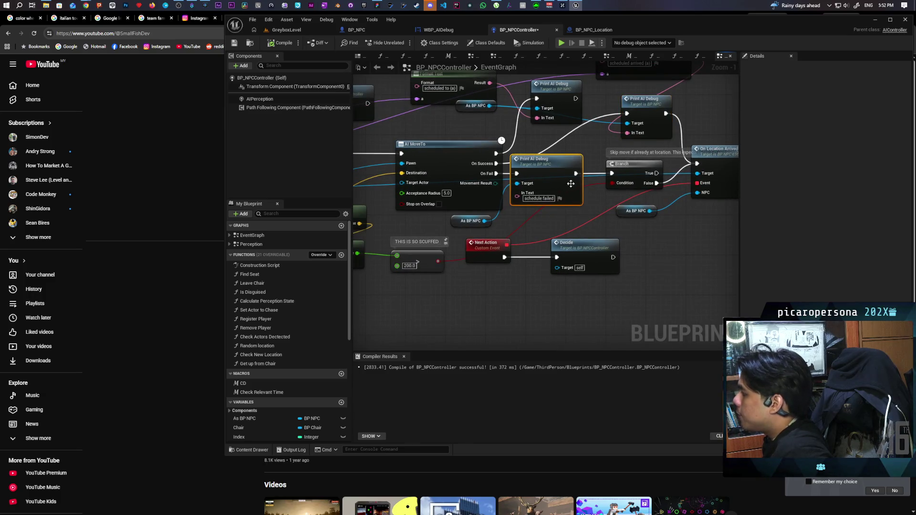
pyautogui.moveTo(567, 186); pyautogui.dragTo(552, 216)
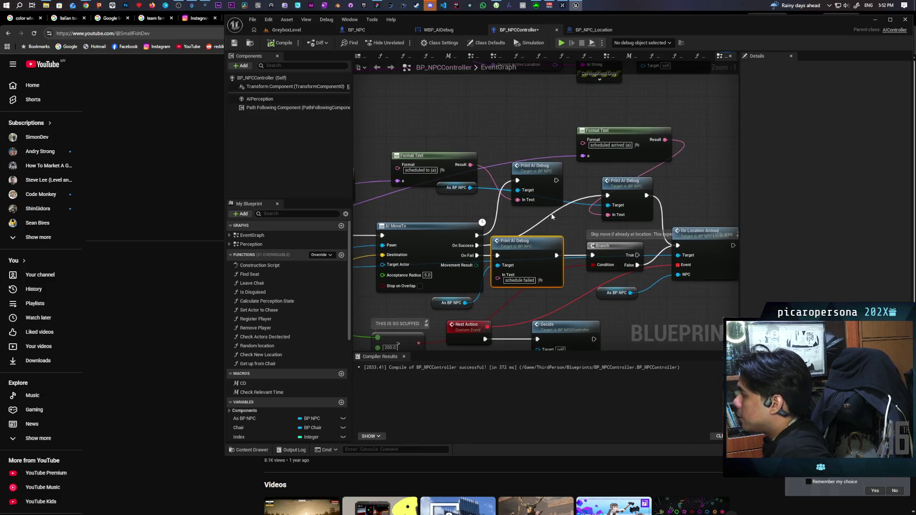
pyautogui.rightClick(539, 179)
pyautogui.click(500, 137)
pyautogui.moveTo(500, 137); pyautogui.dragTo(537, 112)
pyautogui.moveTo(473, 207); pyautogui.dragTo(424, 203)
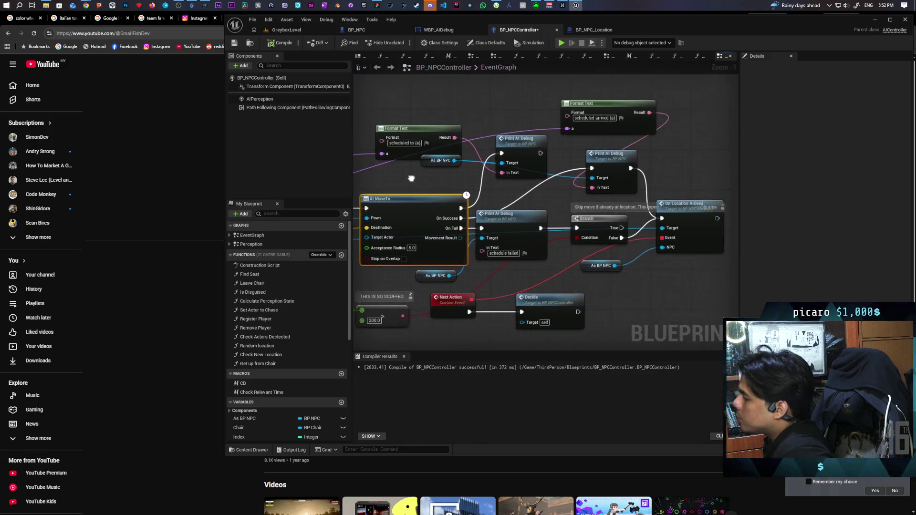
pyautogui.click(508, 118)
pyautogui.moveTo(557, 172); pyautogui.dragTo(496, 150)
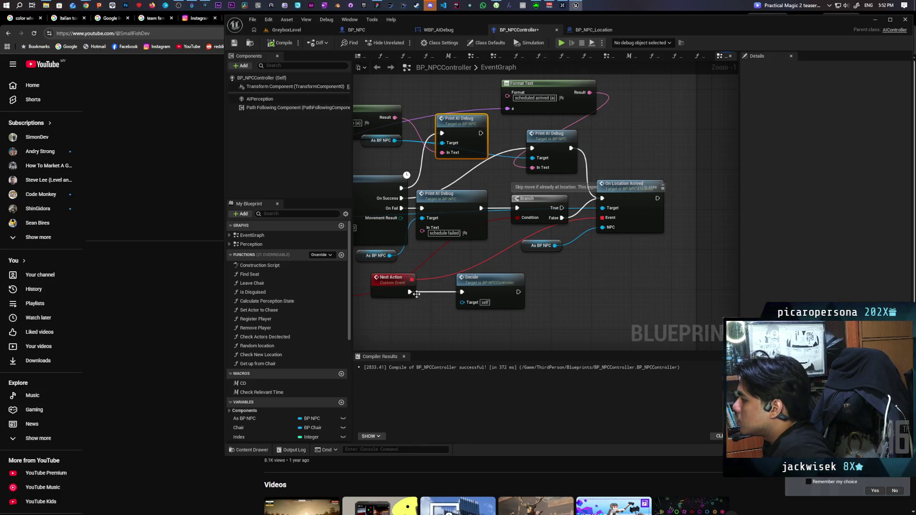
pyautogui.moveTo(489, 287)
pyautogui.mouseDown()
pyautogui.moveTo(639, 256)
pyautogui.moveTo(629, 258)
pyautogui.mouseUp()
pyautogui.doubleClick(636, 260)
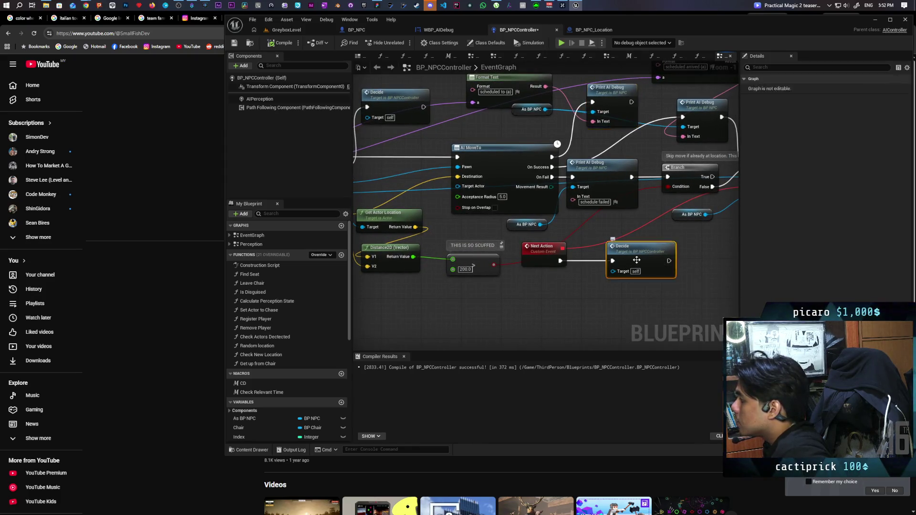
# Step: Review the AI Decide branches and select their Gameplay Tags and Has Tag check nodes
pyautogui.moveTo(600, 259)
pyautogui.mouseDown()
pyautogui.moveTo(548, 251)
pyautogui.moveTo(546, 259)
pyautogui.mouseUp()
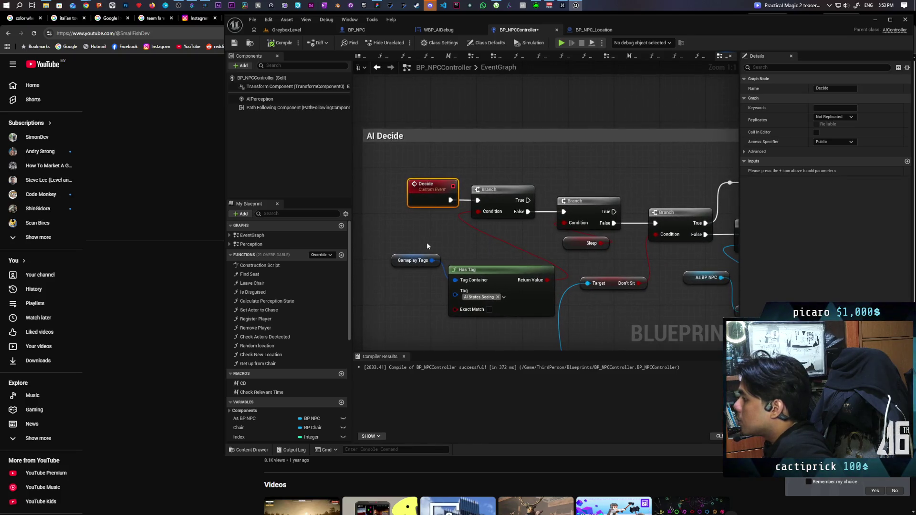
pyautogui.moveTo(427, 244); pyautogui.dragTo(483, 290)
pyautogui.moveTo(503, 254)
pyautogui.mouseDown()
pyautogui.moveTo(458, 241)
pyautogui.moveTo(439, 223)
pyautogui.moveTo(334, 174)
pyautogui.moveTo(329, 160)
pyautogui.moveTo(449, 96)
pyautogui.moveTo(484, 32)
pyautogui.moveTo(427, 89)
pyautogui.mouseUp()
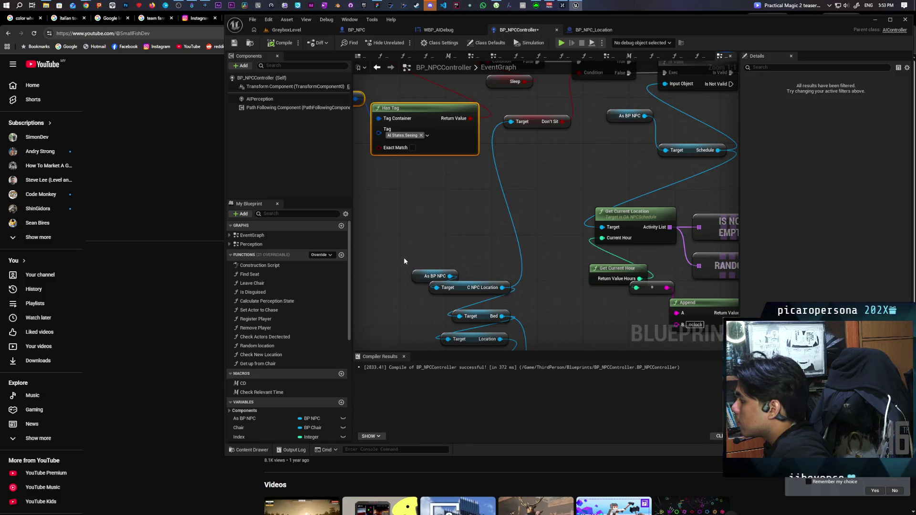
pyautogui.scroll(-2, 468, 230)
pyautogui.moveTo(439, 258)
pyautogui.mouseDown()
pyautogui.moveTo(374, 265)
pyautogui.moveTo(483, 219)
pyautogui.moveTo(370, 265)
pyautogui.mouseUp()
# Step: Follow the schedule lookup and location-check nodes through to AI MoveTo and Format Text
pyautogui.moveTo(417, 208); pyautogui.dragTo(391, 219)
pyautogui.moveTo(391, 218)
pyautogui.mouseDown()
pyautogui.moveTo(487, 221)
pyautogui.moveTo(468, 211)
pyautogui.moveTo(361, 211)
pyautogui.moveTo(410, 206)
pyautogui.moveTo(357, 195)
pyautogui.mouseUp()
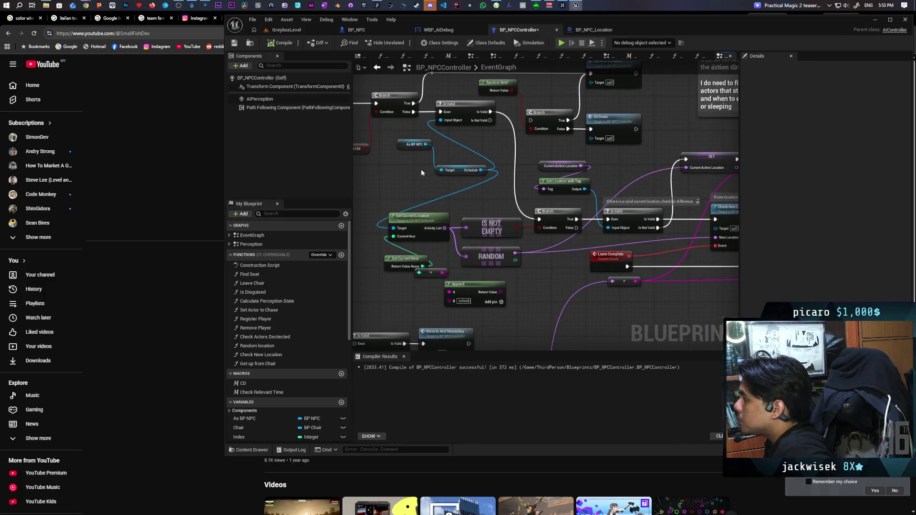
pyautogui.moveTo(493, 167)
pyautogui.mouseDown()
pyautogui.moveTo(563, 163)
pyautogui.moveTo(582, 150)
pyautogui.moveTo(566, 148)
pyautogui.moveTo(548, 152)
pyautogui.moveTo(605, 151)
pyautogui.moveTo(490, 135)
pyautogui.moveTo(486, 153)
pyautogui.moveTo(482, 127)
pyautogui.mouseUp()
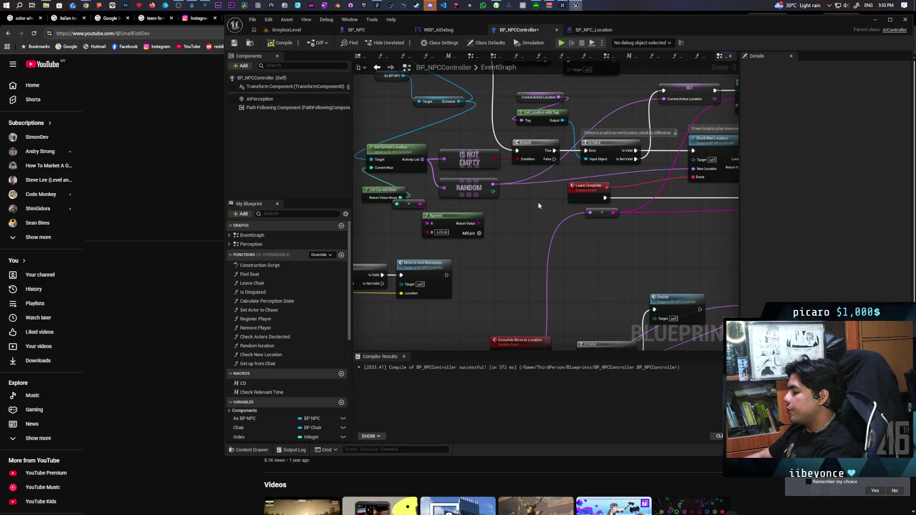
pyautogui.scroll(-1, 658, 273)
pyautogui.moveTo(658, 274)
pyautogui.mouseDown()
pyautogui.moveTo(477, 224)
pyautogui.moveTo(478, 261)
pyautogui.moveTo(537, 188)
pyautogui.moveTo(511, 201)
pyautogui.moveTo(512, 233)
pyautogui.moveTo(475, 223)
pyautogui.mouseUp()
# Step: Survey the controller graph and select Print AI Debug and On Location Arrived beside AI MoveTo
pyautogui.scroll(-1, 476, 225)
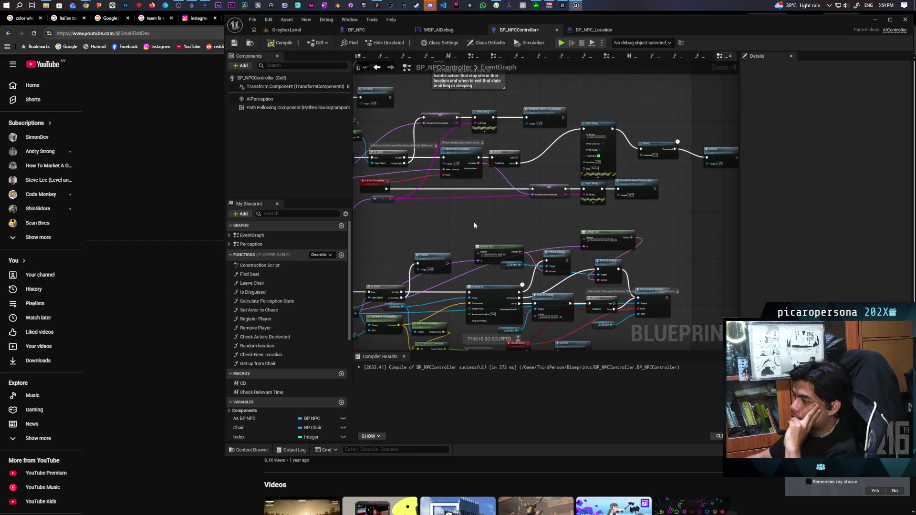
pyautogui.moveTo(532, 205)
pyautogui.mouseDown()
pyautogui.moveTo(513, 166)
pyautogui.moveTo(546, 148)
pyautogui.moveTo(546, 131)
pyautogui.moveTo(514, 103)
pyautogui.mouseUp()
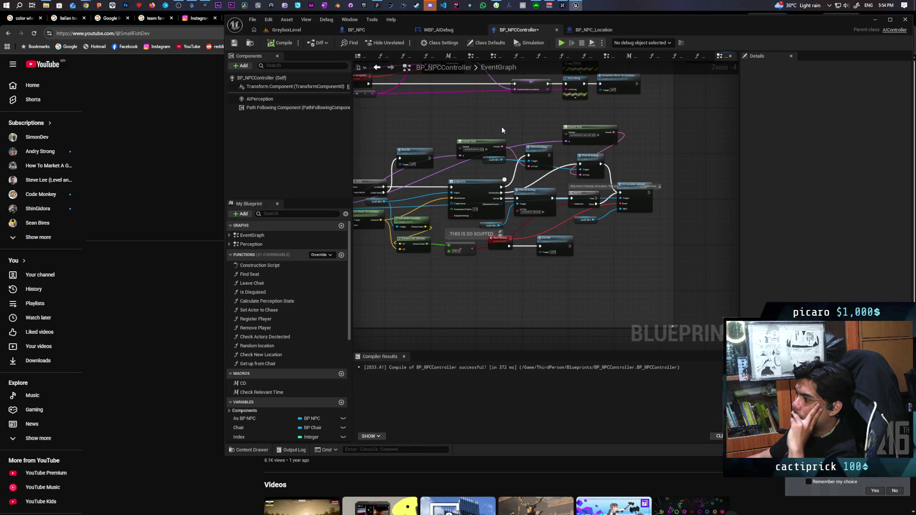
pyautogui.scroll(2, 601, 207)
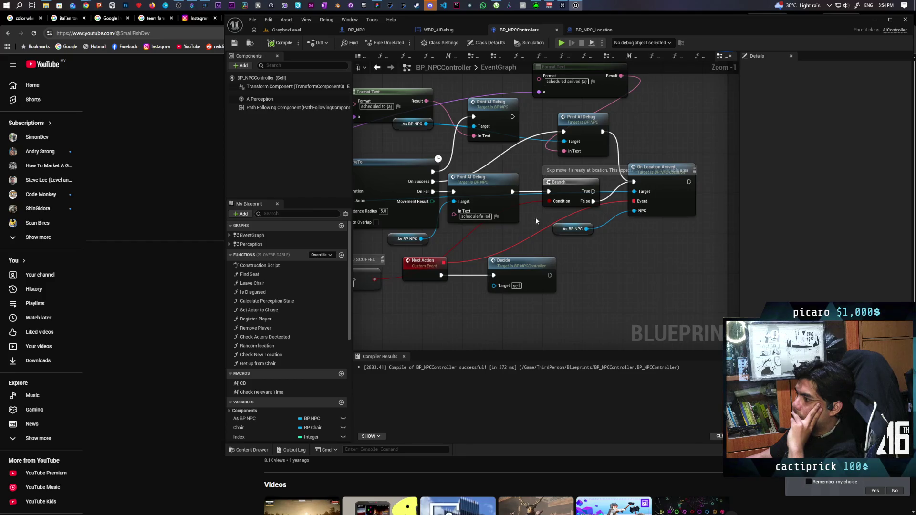
pyautogui.scroll(1, 536, 217)
pyautogui.moveTo(669, 155)
pyautogui.mouseDown()
pyautogui.moveTo(646, 204)
pyautogui.moveTo(612, 203)
pyautogui.mouseUp()
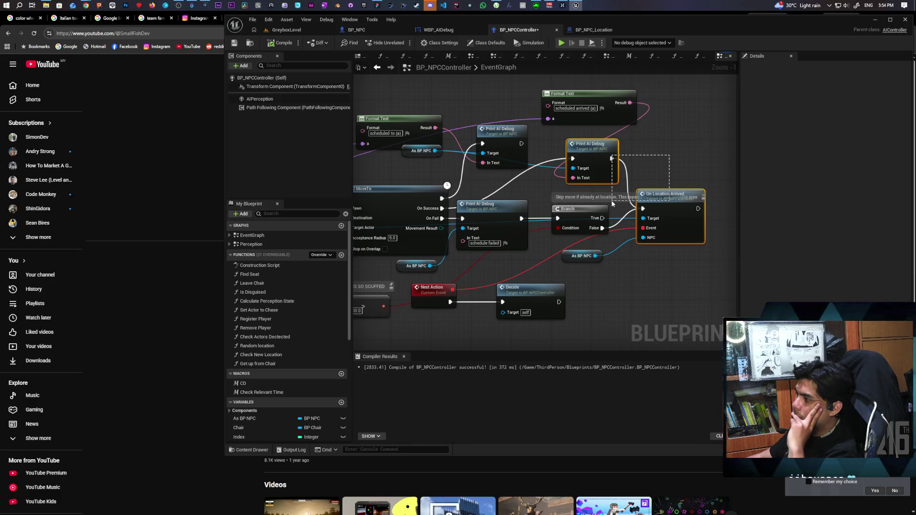
pyautogui.moveTo(504, 200); pyautogui.dragTo(621, 191)
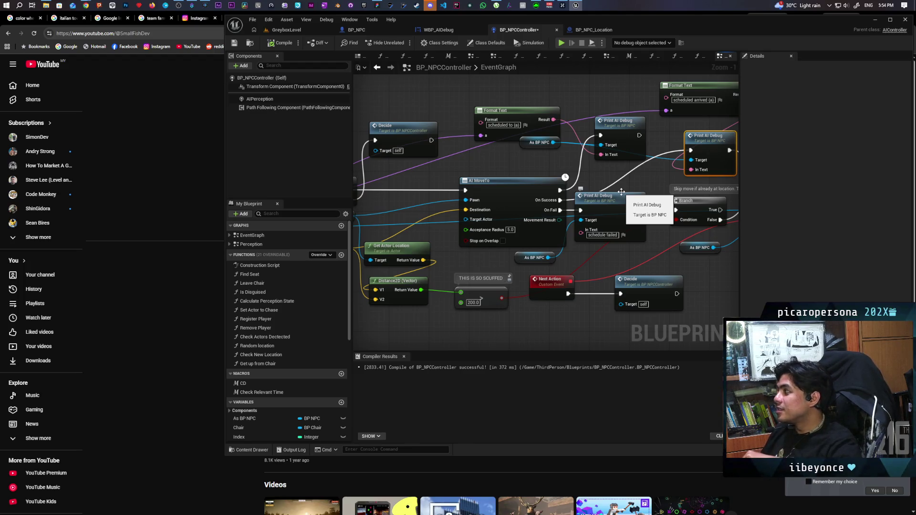
# Step: Bring On Location Arrived into view and briefly check the WBP_AIDebug widget graph
pyautogui.moveTo(619, 209); pyautogui.dragTo(515, 206)
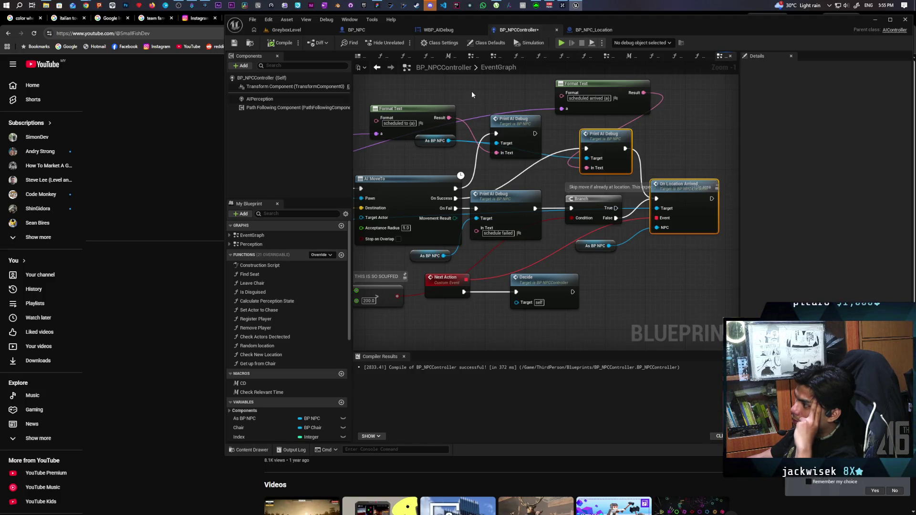
pyautogui.click(439, 30)
pyautogui.click(505, 31)
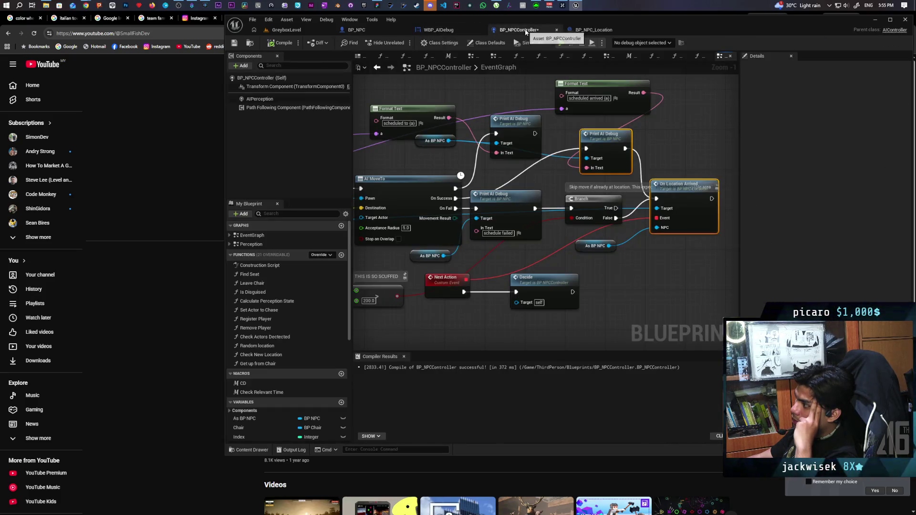
# Step: Show BP_NPC's EventGraph with the Movement Updated event and its velocity-checked Gate
pyautogui.click(357, 30)
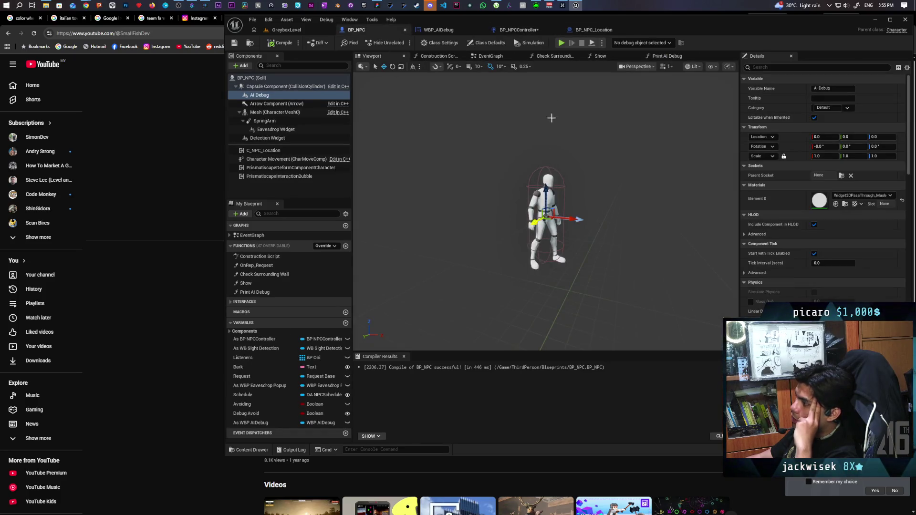
pyautogui.click(490, 56)
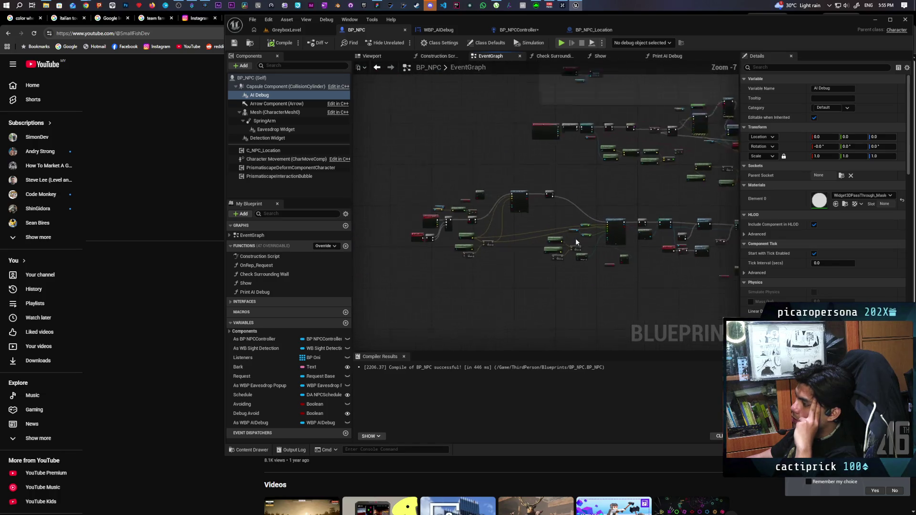
pyautogui.scroll(5, 618, 218)
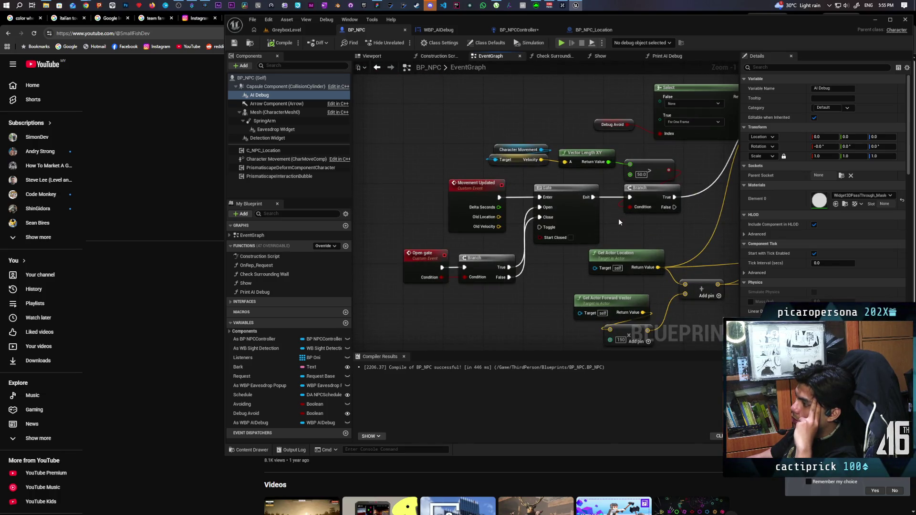
pyautogui.scroll(-2, 618, 222)
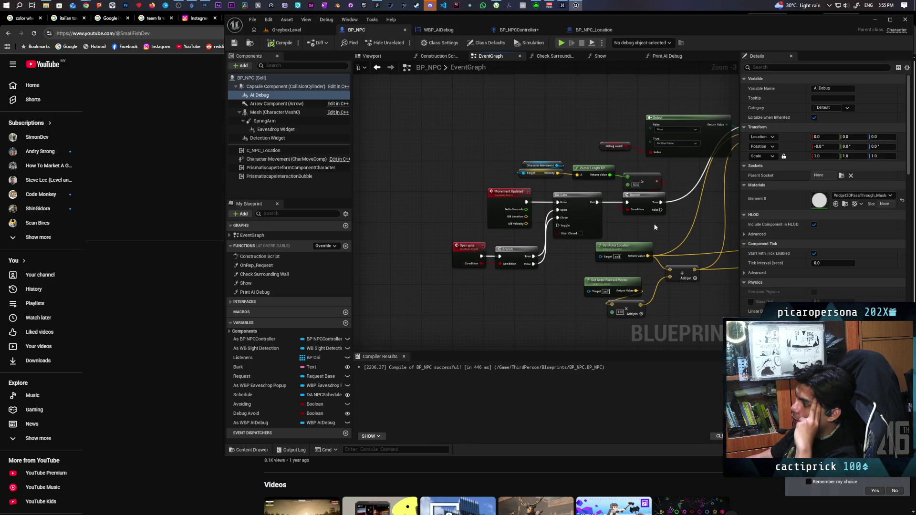
pyautogui.moveTo(654, 227); pyautogui.dragTo(631, 216)
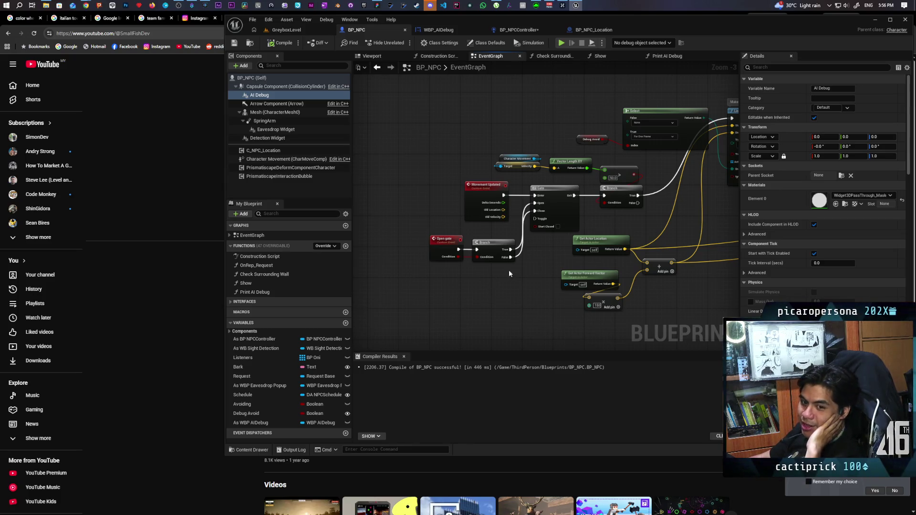
pyautogui.moveTo(515, 268)
pyautogui.mouseDown()
pyautogui.moveTo(482, 248)
pyautogui.moveTo(446, 279)
pyautogui.mouseUp()
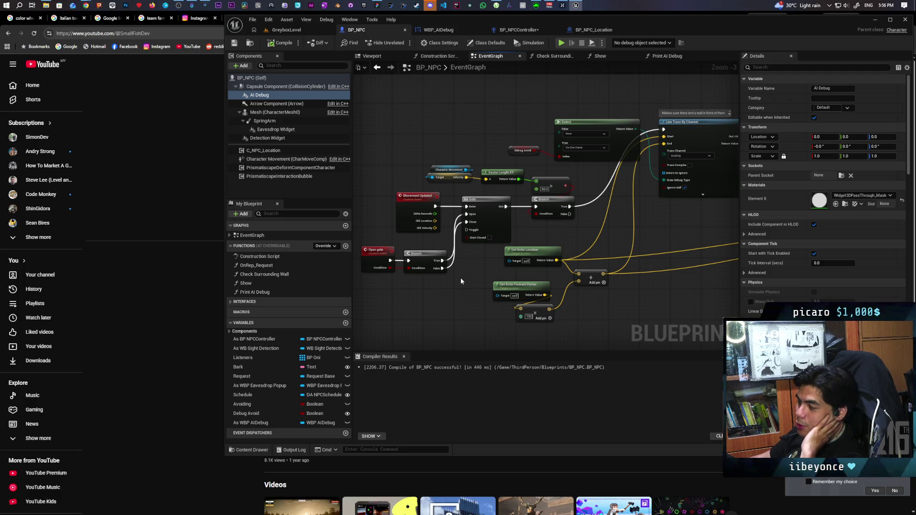
pyautogui.scroll(-4, 461, 281)
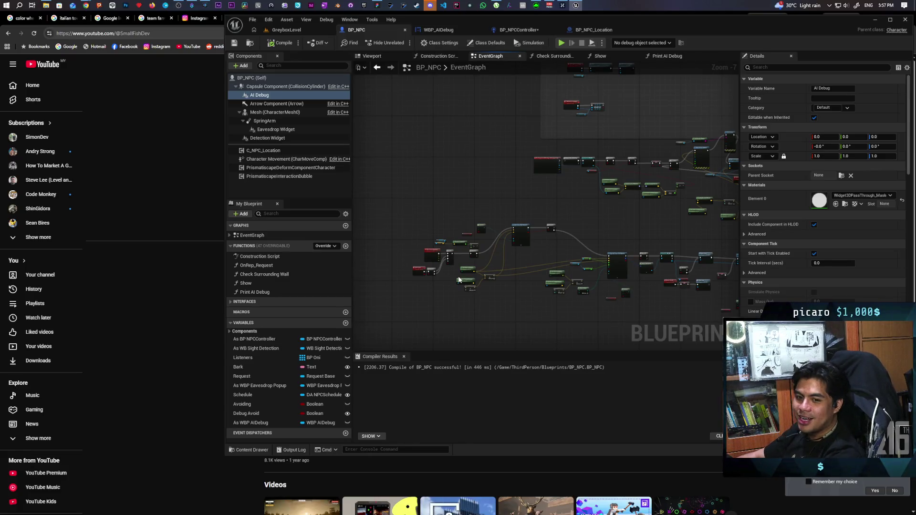
pyautogui.moveTo(485, 196); pyautogui.dragTo(462, 197)
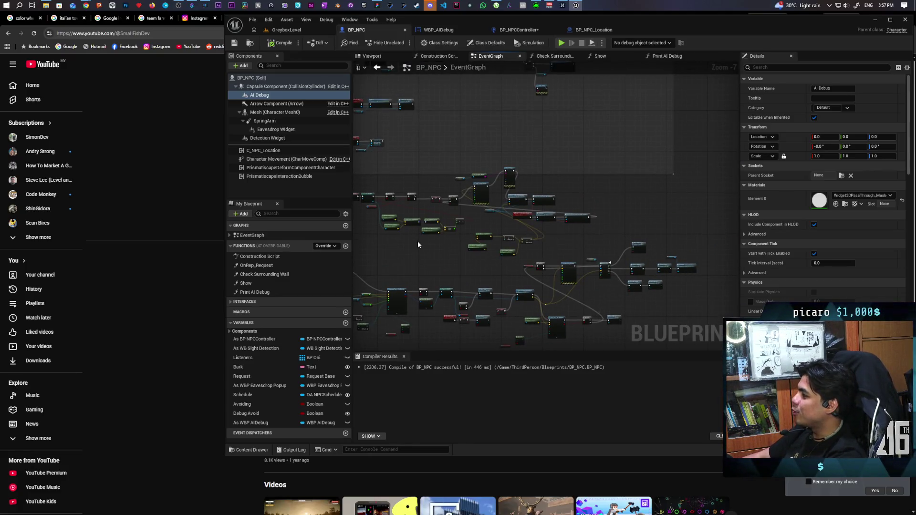
# Step: Zoom out in BP_NPC's EventGraph and select the Draw Debug Sphere node
pyautogui.scroll(5, 490, 184)
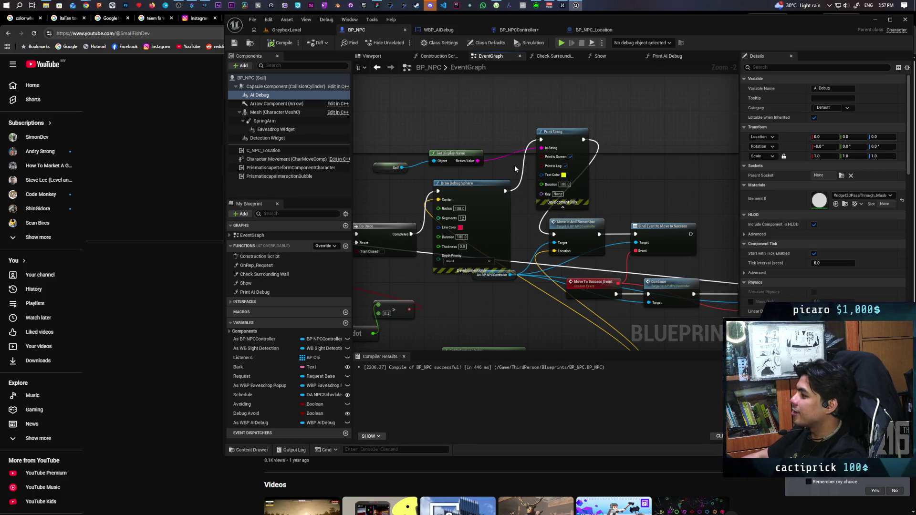
pyautogui.moveTo(511, 165); pyautogui.dragTo(460, 173)
pyautogui.click(443, 177)
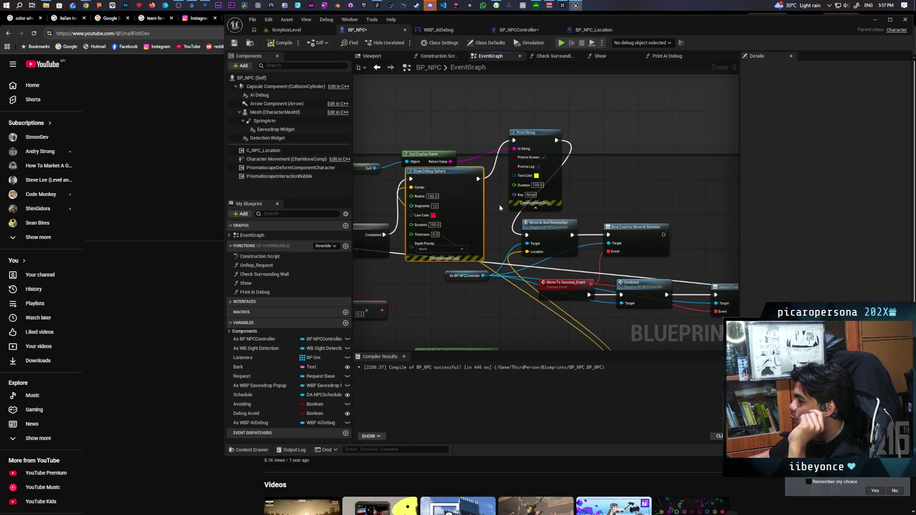
pyautogui.moveTo(499, 207); pyautogui.dragTo(499, 210)
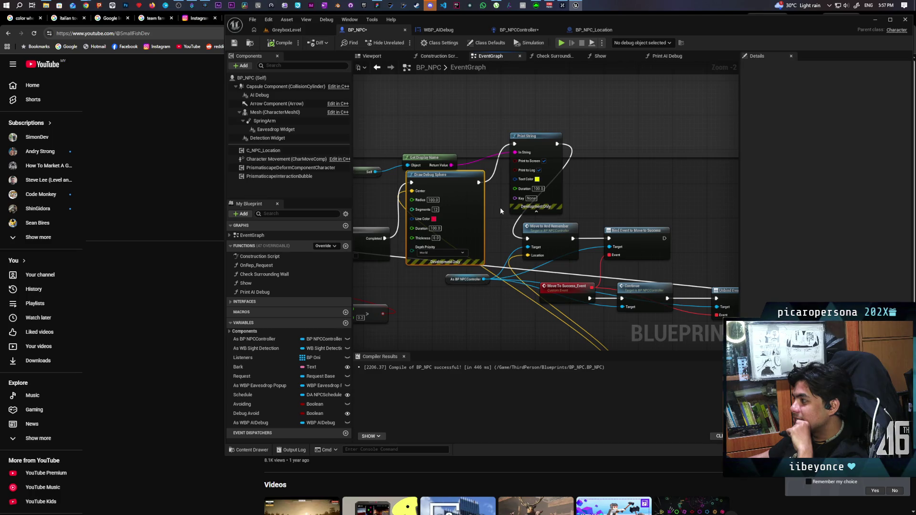
# Step: Box-select the cluster of nodes in the middle of the graph and delete it
pyautogui.scroll(-5, 641, 181)
pyautogui.scroll(3, 641, 181)
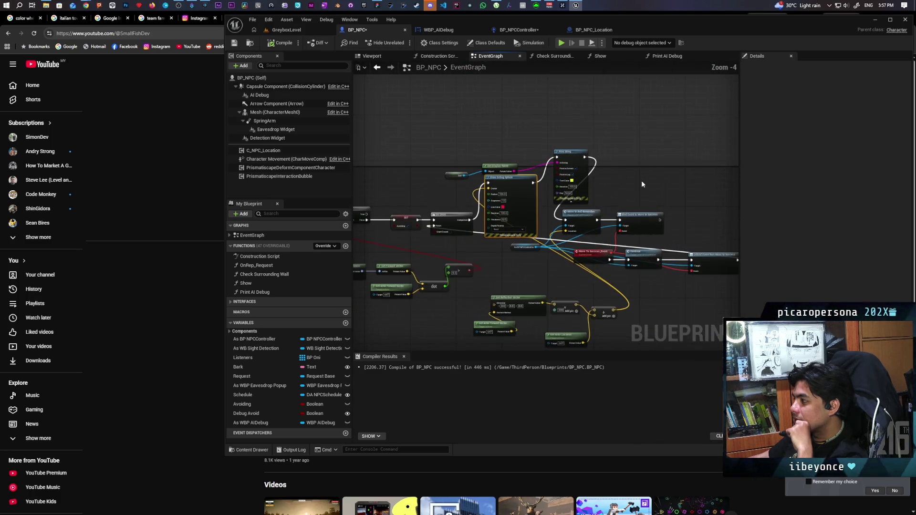
pyautogui.scroll(1, 641, 180)
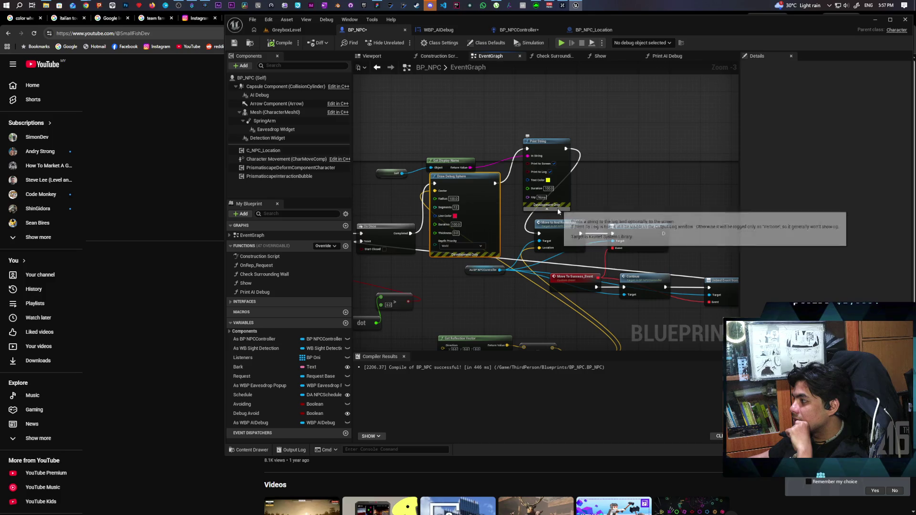
pyautogui.moveTo(471, 302)
pyautogui.mouseDown()
pyautogui.moveTo(685, 264)
pyautogui.moveTo(508, 273)
pyautogui.moveTo(708, 259)
pyautogui.moveTo(431, 251)
pyautogui.moveTo(728, 237)
pyautogui.moveTo(687, 237)
pyautogui.mouseUp()
pyautogui.scroll(-3, 707, 259)
pyautogui.scroll(3, 599, 250)
pyautogui.scroll(-4, 691, 236)
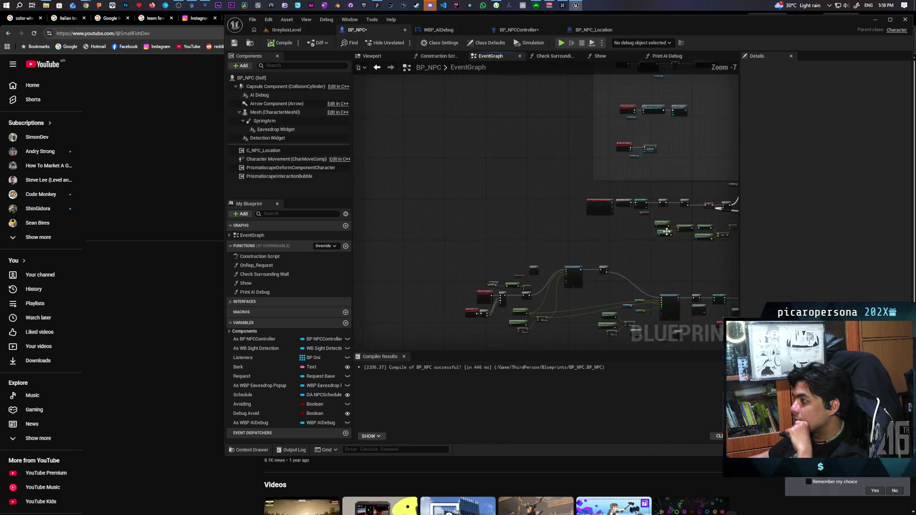
pyautogui.moveTo(662, 176)
pyautogui.mouseDown()
pyautogui.moveTo(654, 203)
pyautogui.moveTo(379, 253)
pyautogui.mouseUp()
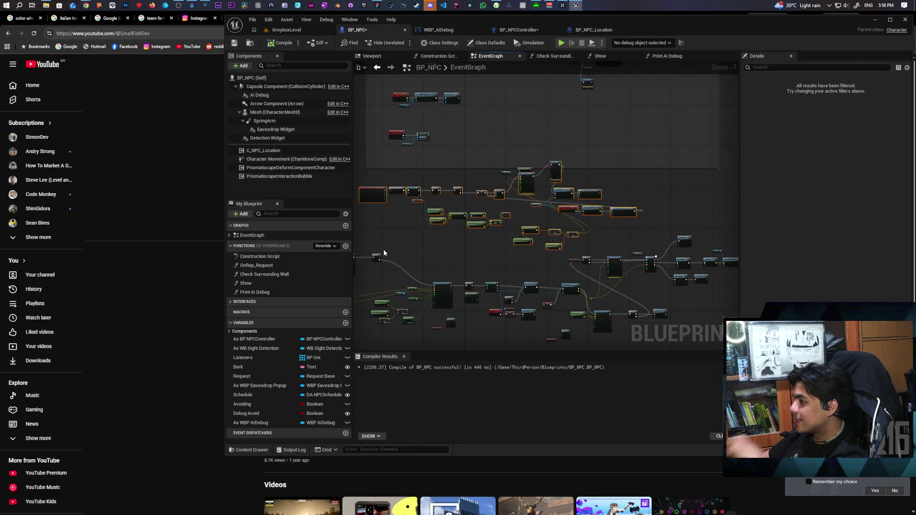
pyautogui.press('Delete')
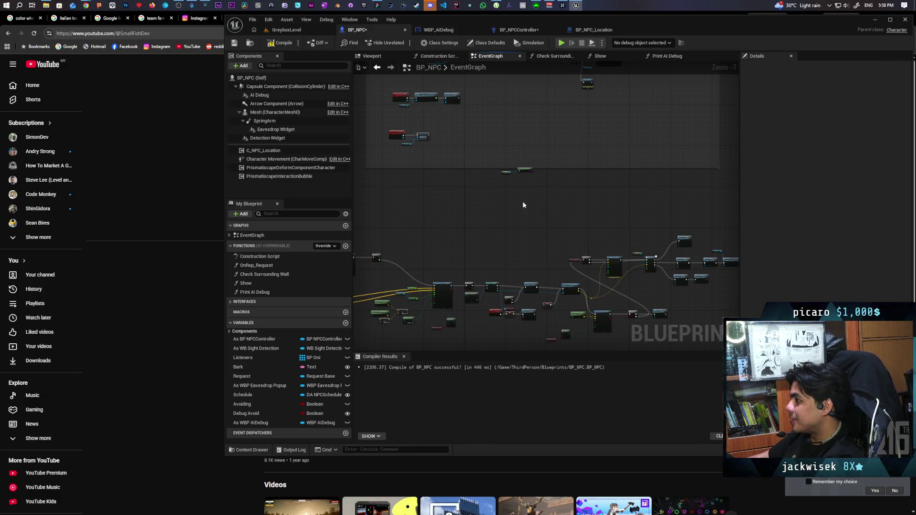
# Step: Survey the remaining nodes and bring AI MoveTo and the Print AI Debug nodes into view
pyautogui.moveTo(524, 175); pyautogui.dragTo(527, 173)
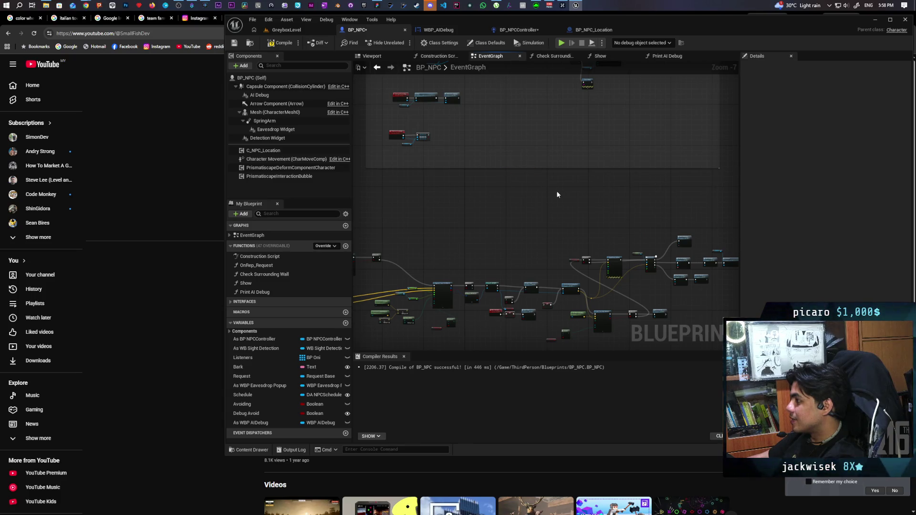
pyautogui.scroll(-1, 573, 210)
pyautogui.scroll(4, 470, 163)
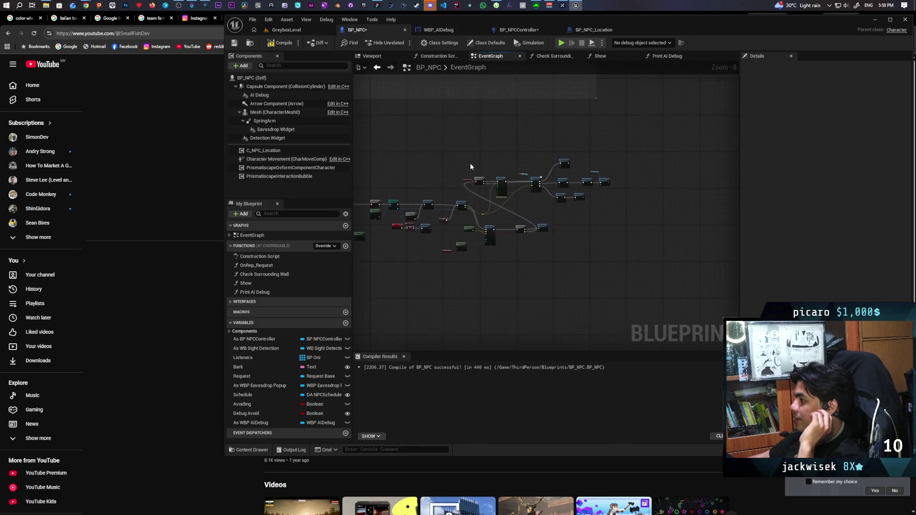
pyautogui.scroll(2, 516, 242)
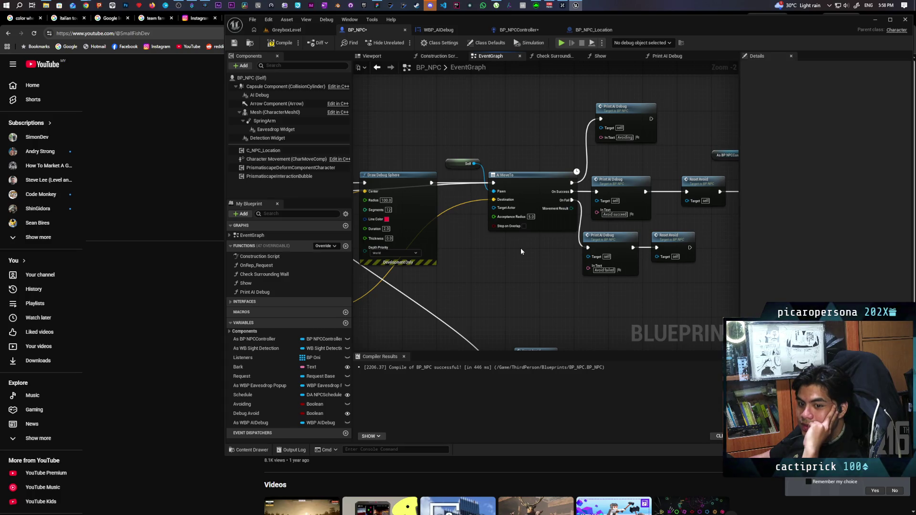
pyautogui.moveTo(528, 259)
pyautogui.mouseDown()
pyautogui.moveTo(635, 242)
pyautogui.moveTo(418, 243)
pyautogui.mouseUp()
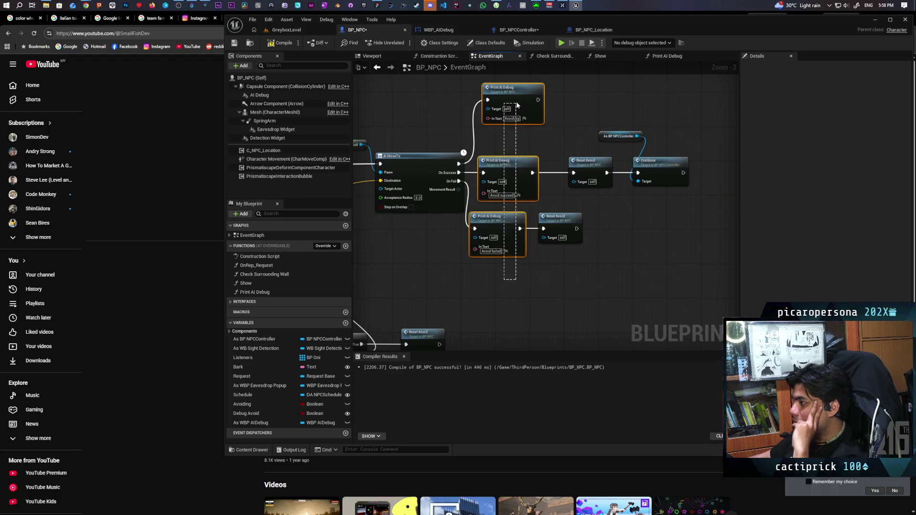
# Step: Inspect the Print AI Debug nodes and the function's InText input
pyautogui.click(511, 90)
pyautogui.click(506, 162)
pyautogui.click(503, 251)
pyautogui.scroll(-4, 558, 207)
pyautogui.scroll(3, 559, 209)
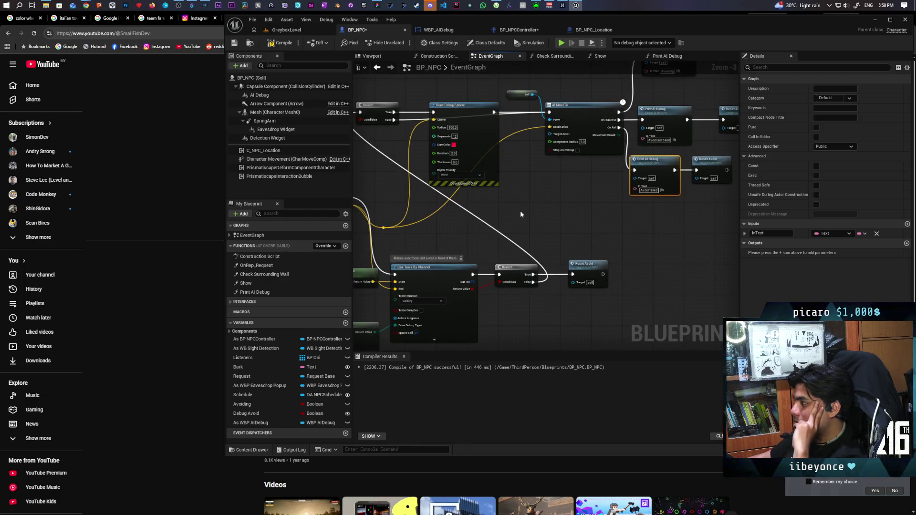
pyautogui.scroll(-2, 558, 189)
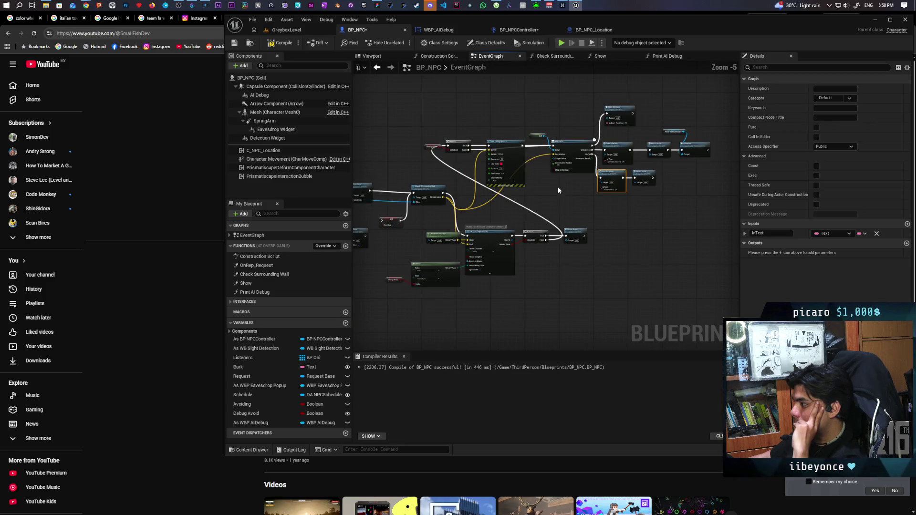
pyautogui.scroll(1, 558, 190)
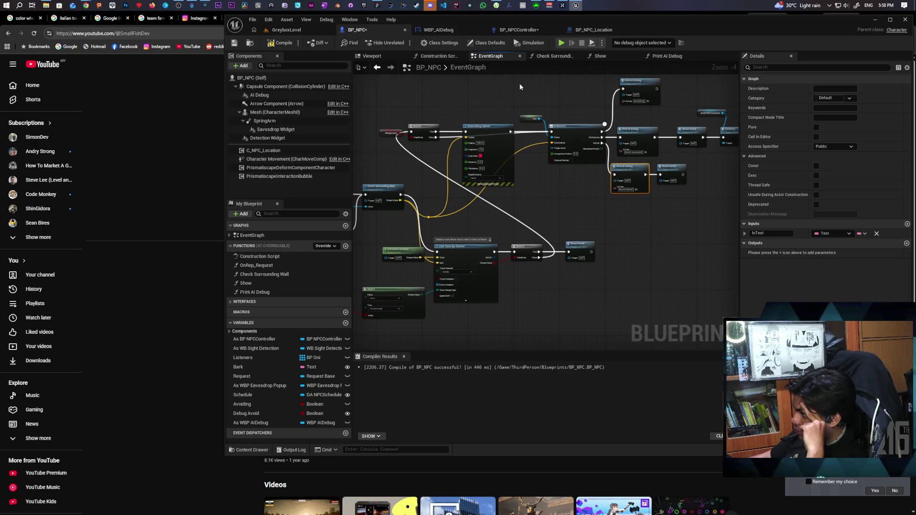
# Step: In BP_NPC_Location, select the Delay and Duration nodes of Run Location Arrived
pyautogui.click(599, 30)
pyautogui.moveTo(464, 152)
pyautogui.mouseDown()
pyautogui.moveTo(542, 253)
pyautogui.moveTo(480, 153)
pyautogui.moveTo(536, 248)
pyautogui.mouseUp()
pyautogui.click(484, 180)
pyautogui.moveTo(473, 152); pyautogui.dragTo(553, 243)
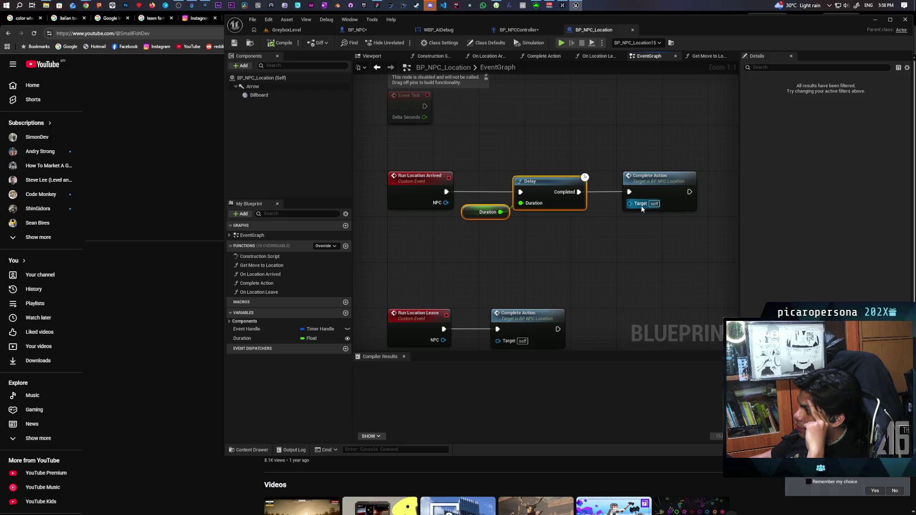
# Step: Open the Complete Action function and inspect its Unpause Timer and Event Handle nodes
pyautogui.doubleClick(648, 182)
pyautogui.moveTo(648, 164)
pyautogui.mouseDown()
pyautogui.moveTo(440, 142)
pyautogui.moveTo(552, 145)
pyautogui.mouseUp()
pyautogui.moveTo(453, 157); pyautogui.dragTo(506, 236)
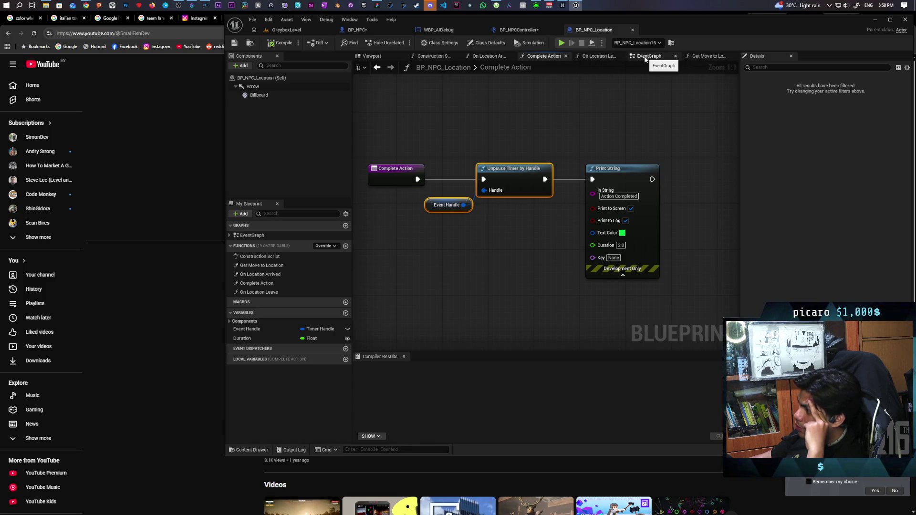
pyautogui.click(548, 121)
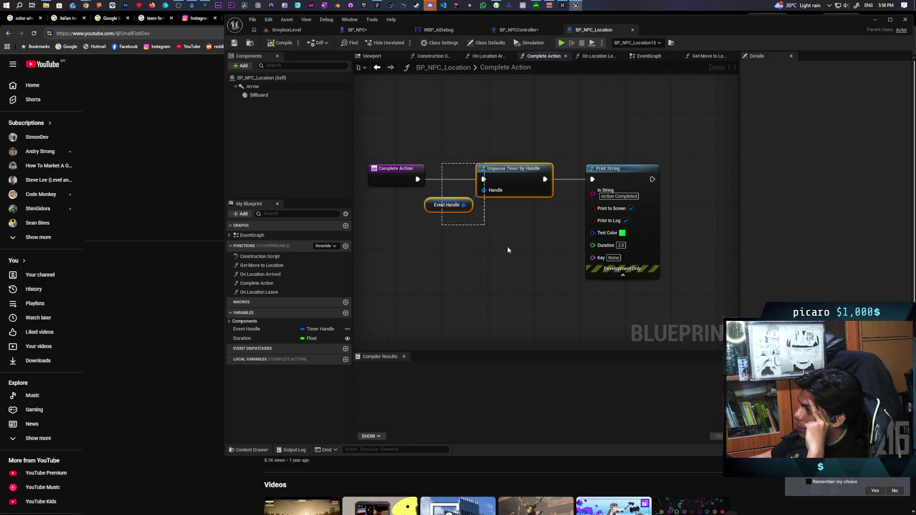
# Step: Back in the event graph, select Run Location Leave and Complete Action, then switch to BP_NPCController
pyautogui.click(642, 57)
pyautogui.moveTo(541, 159); pyautogui.dragTo(530, 97)
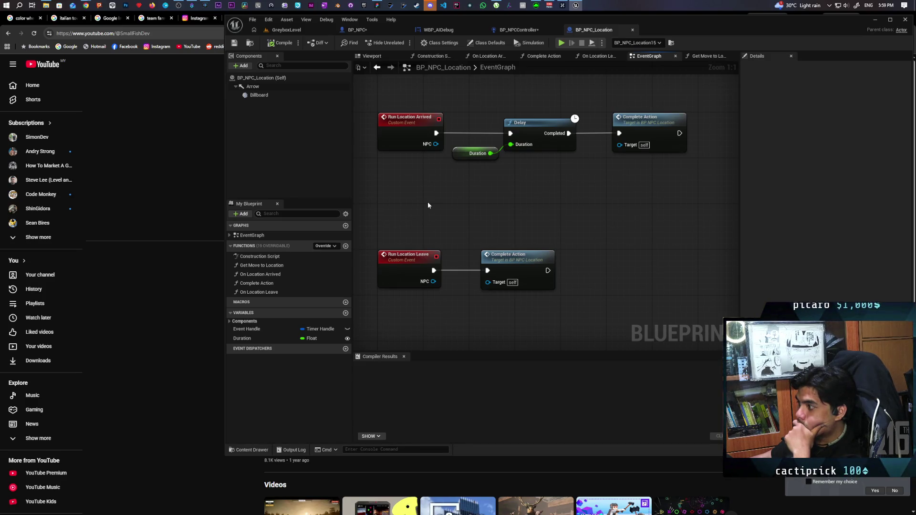
pyautogui.moveTo(399, 211)
pyautogui.mouseDown()
pyautogui.moveTo(478, 296)
pyautogui.moveTo(521, 317)
pyautogui.moveTo(501, 312)
pyautogui.mouseUp()
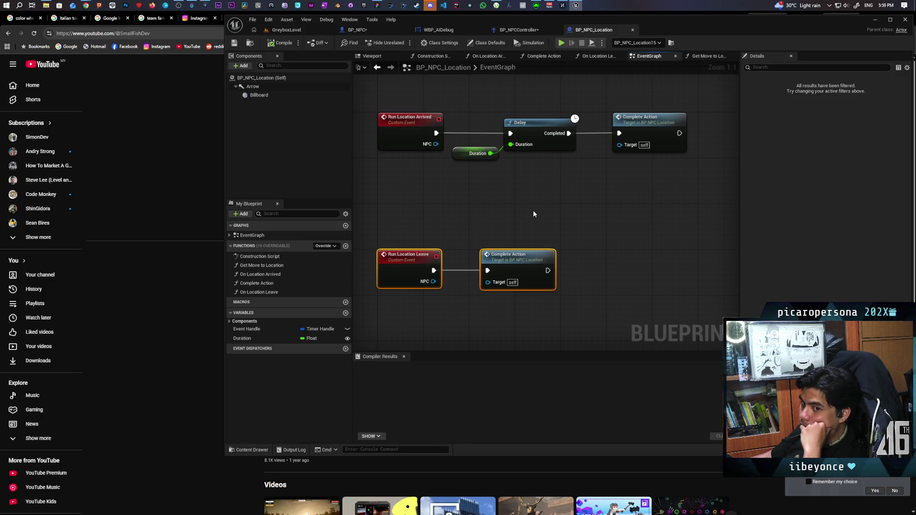
pyautogui.click(518, 29)
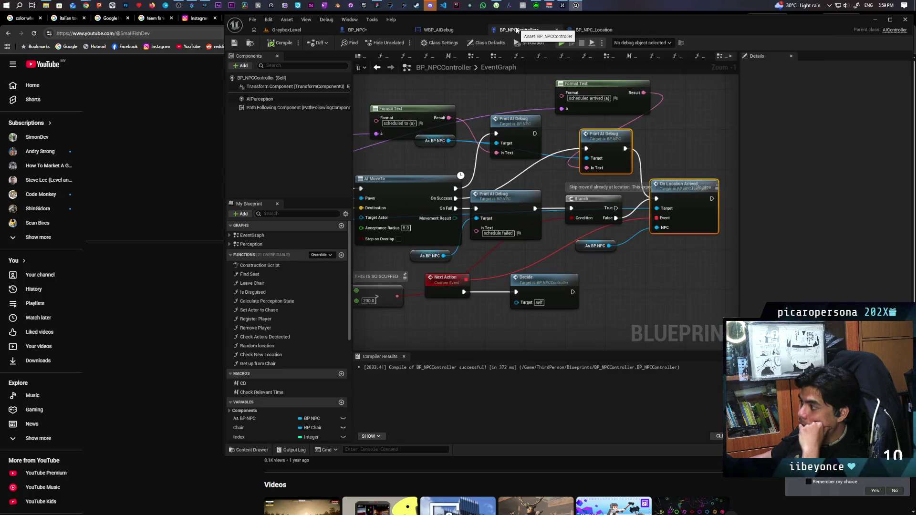
# Step: Open the Check New Location function graph, centre its nodes and go back to the EventGraph
pyautogui.scroll(-3, 554, 179)
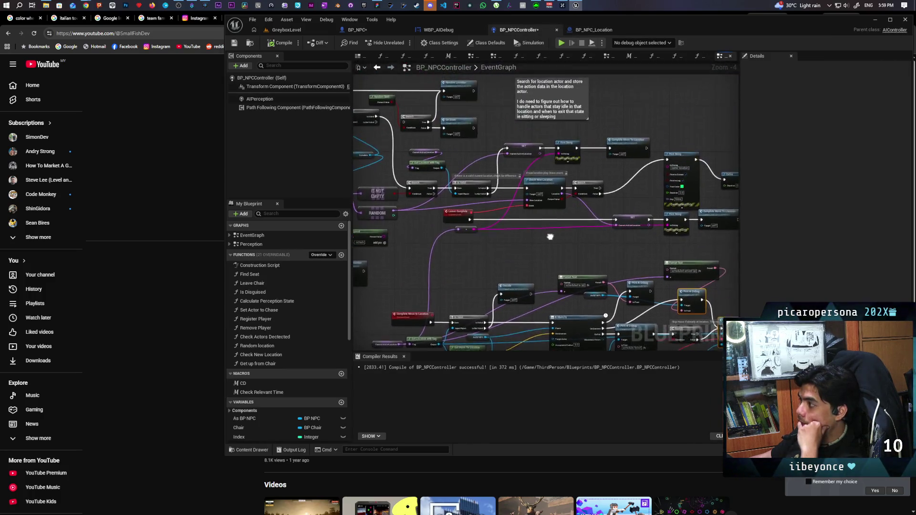
pyautogui.scroll(2, 496, 227)
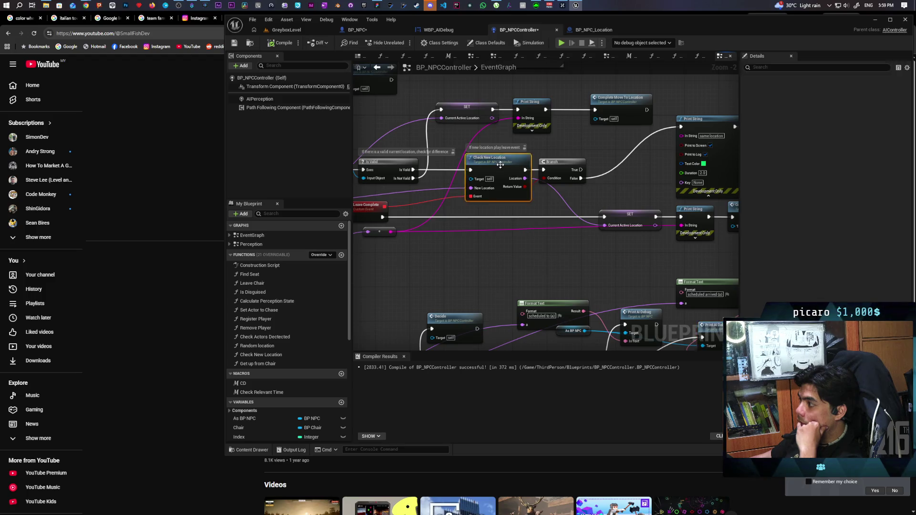
pyautogui.doubleClick(505, 202)
pyautogui.moveTo(527, 193)
pyautogui.mouseDown()
pyautogui.moveTo(523, 149)
pyautogui.moveTo(472, 138)
pyautogui.mouseUp()
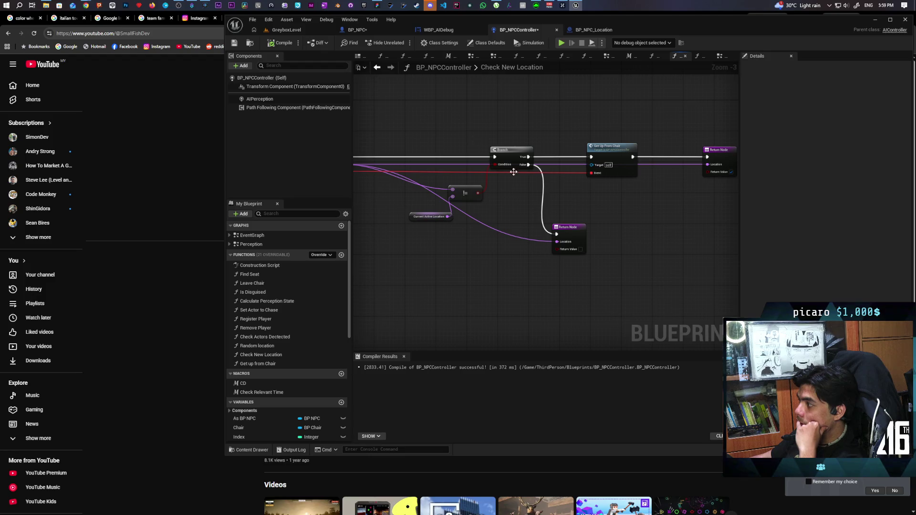
pyautogui.moveTo(472, 136)
pyautogui.mouseDown()
pyautogui.moveTo(424, 135)
pyautogui.moveTo(439, 134)
pyautogui.mouseUp()
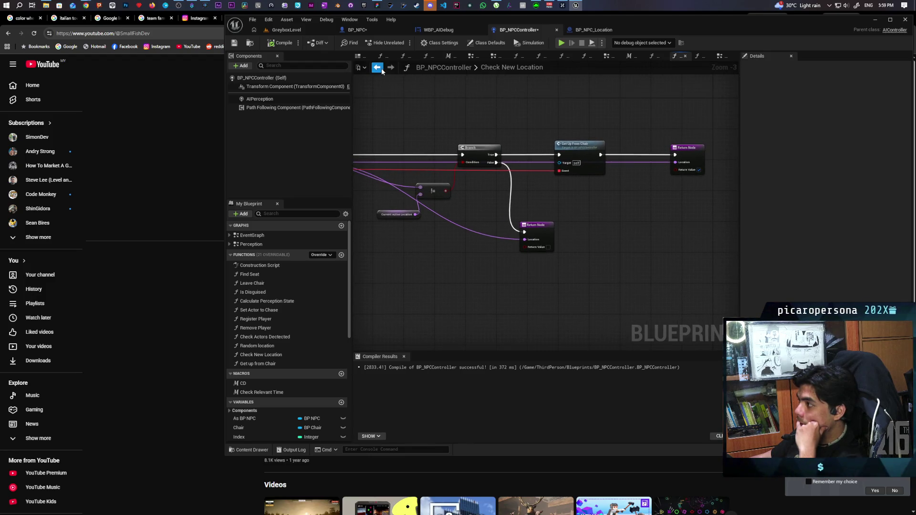
pyautogui.click(379, 67)
# Step: Reopen Check New Location and inspect its Return Node
pyautogui.moveTo(523, 249); pyautogui.dragTo(466, 265)
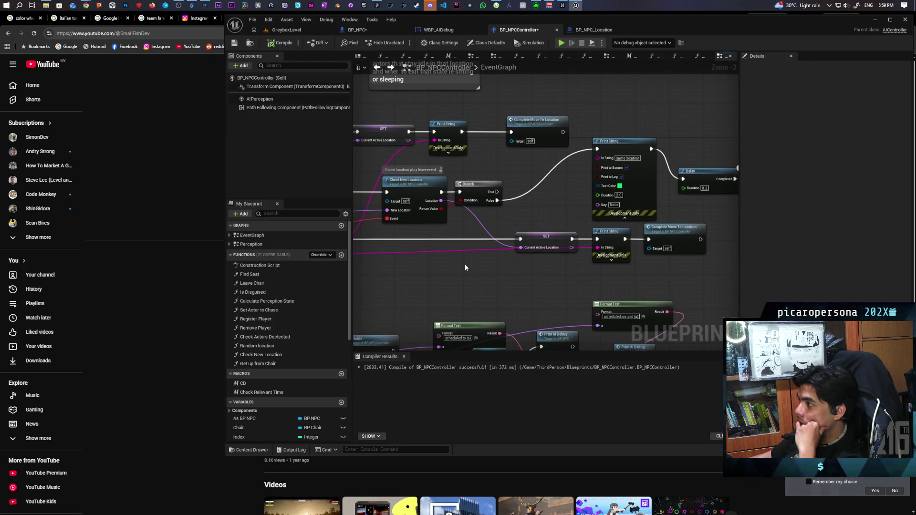
pyautogui.moveTo(465, 268)
pyautogui.mouseDown()
pyautogui.moveTo(563, 251)
pyautogui.moveTo(599, 262)
pyautogui.moveTo(530, 271)
pyautogui.mouseUp()
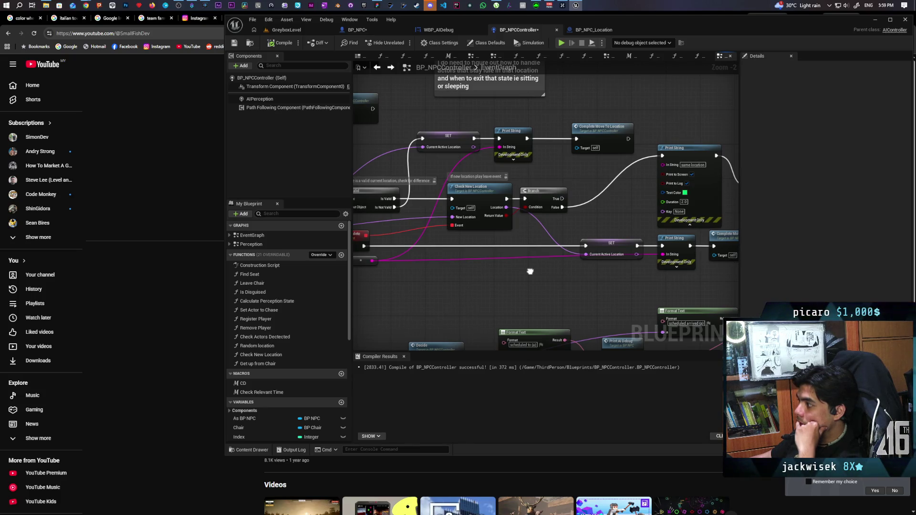
pyautogui.doubleClick(510, 214)
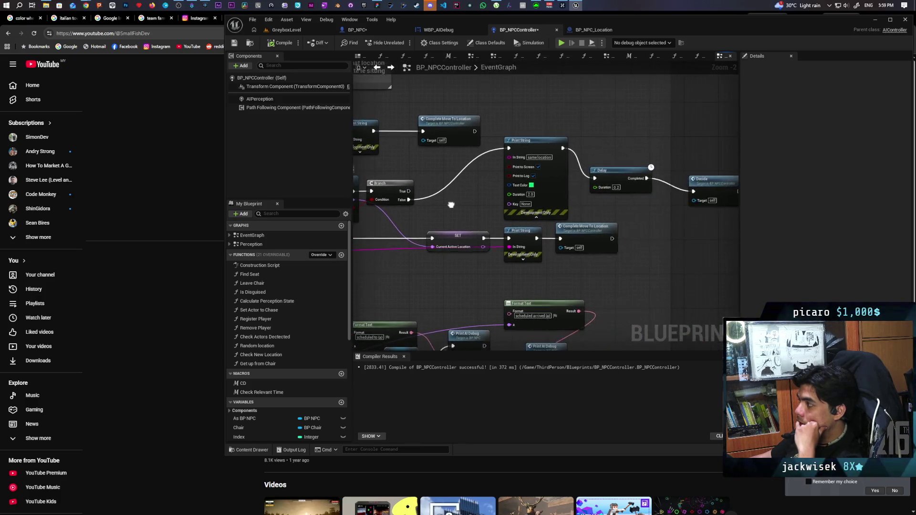
pyautogui.moveTo(566, 208)
pyautogui.mouseDown()
pyautogui.moveTo(596, 227)
pyautogui.moveTo(667, 221)
pyautogui.moveTo(670, 208)
pyautogui.moveTo(559, 222)
pyautogui.moveTo(663, 279)
pyautogui.mouseUp()
pyautogui.click(659, 248)
pyautogui.moveTo(658, 243)
pyautogui.mouseDown()
pyautogui.moveTo(619, 240)
pyautogui.moveTo(675, 238)
pyautogui.mouseUp()
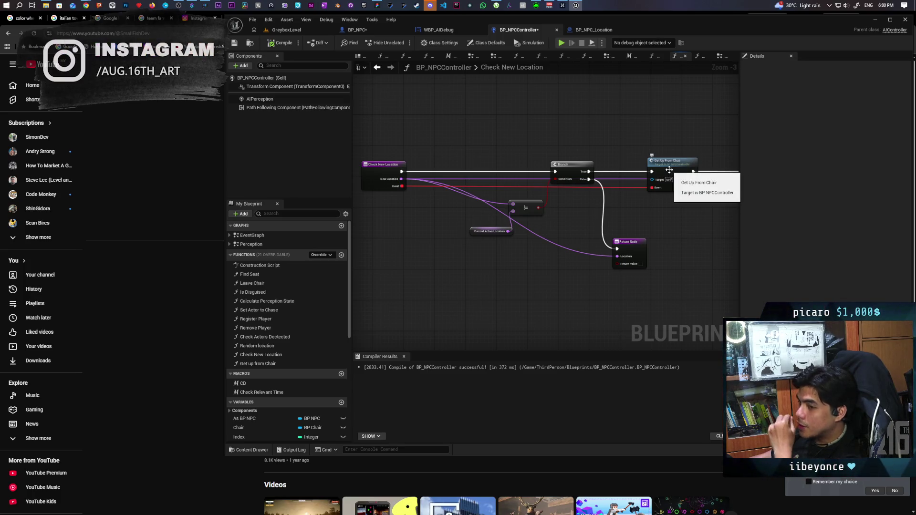
# Step: Select Get Up From Chair, then return to the EventGraph's Delay and Decide nodes
pyautogui.click(669, 170)
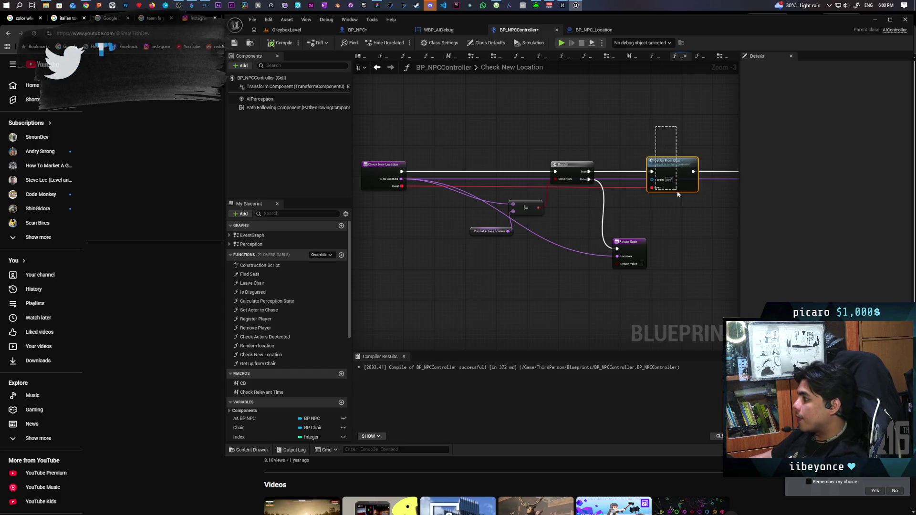
pyautogui.moveTo(679, 201)
pyautogui.mouseDown()
pyautogui.moveTo(665, 213)
pyautogui.moveTo(725, 219)
pyautogui.moveTo(652, 220)
pyautogui.mouseUp()
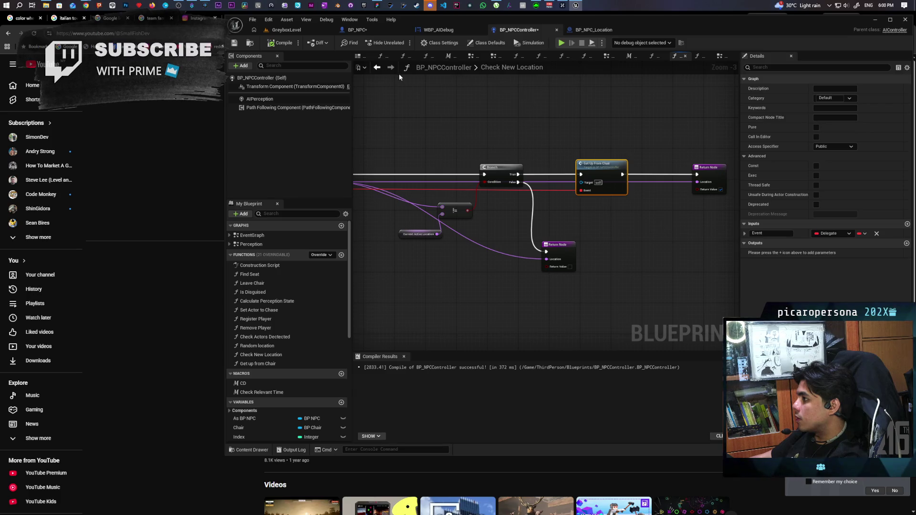
pyautogui.click(377, 67)
pyautogui.moveTo(610, 186)
pyautogui.mouseDown()
pyautogui.moveTo(558, 196)
pyautogui.moveTo(416, 176)
pyautogui.mouseUp()
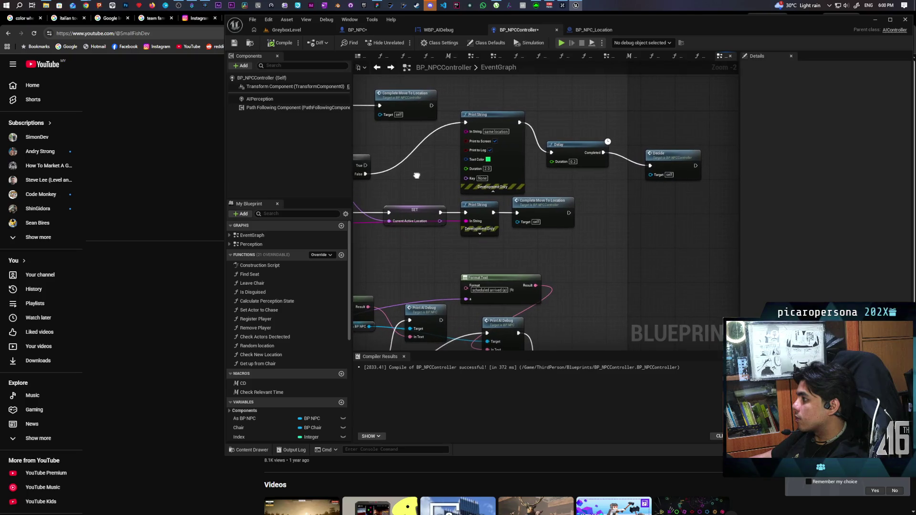
# Step: Box-select the Print String and Delay nodes, then clear the selection
pyautogui.click(506, 165)
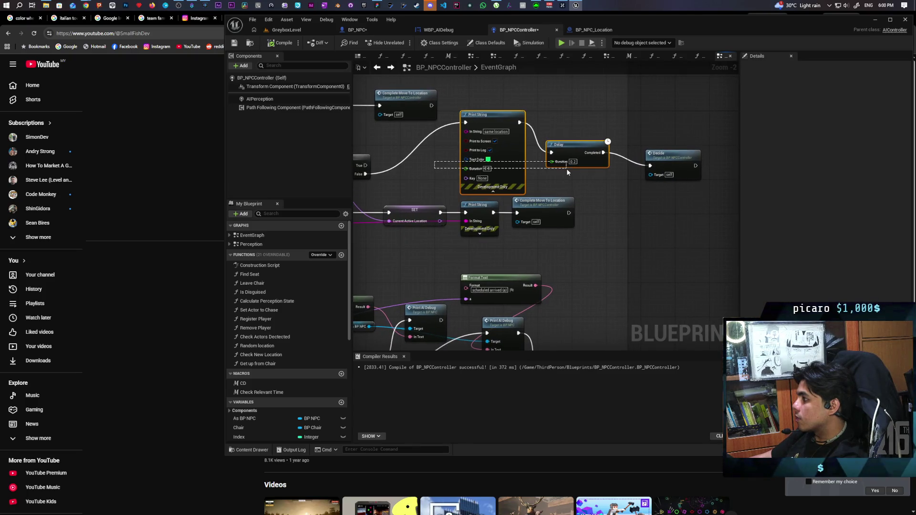
pyautogui.click(429, 154)
pyautogui.moveTo(428, 158); pyautogui.dragTo(576, 167)
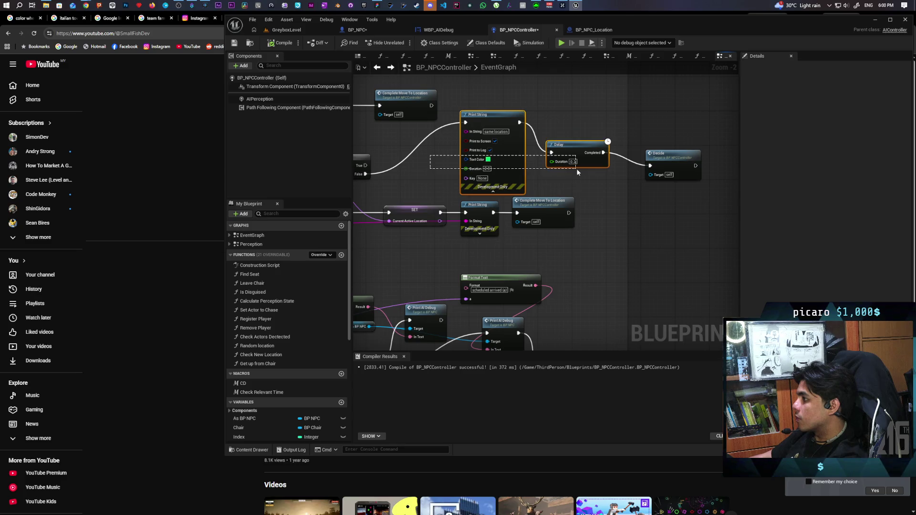
pyautogui.click(666, 201)
# Step: Pan left to the Check New Location, Is Valid and Set nodes
pyautogui.moveTo(496, 181)
pyautogui.mouseDown()
pyautogui.moveTo(677, 186)
pyautogui.moveTo(546, 181)
pyautogui.mouseUp()
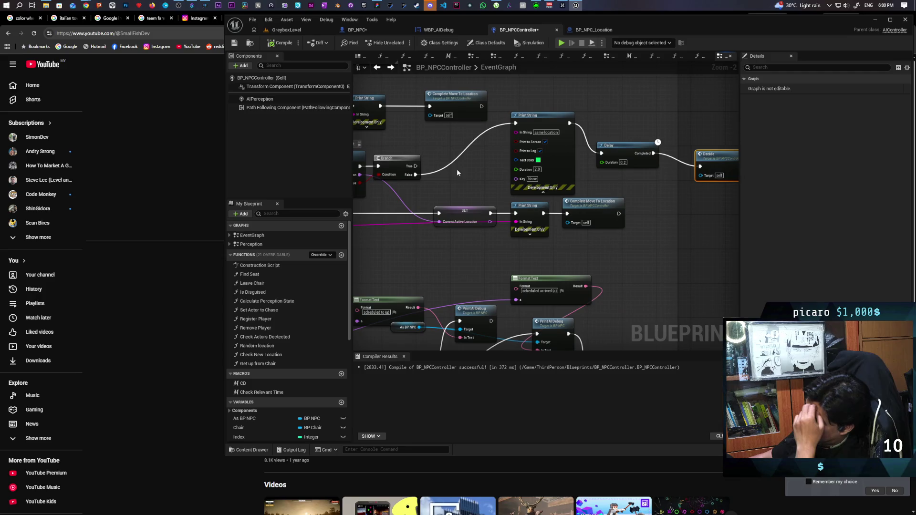
pyautogui.moveTo(442, 173)
pyautogui.mouseDown()
pyautogui.moveTo(585, 198)
pyautogui.moveTo(447, 200)
pyautogui.moveTo(609, 196)
pyautogui.mouseUp()
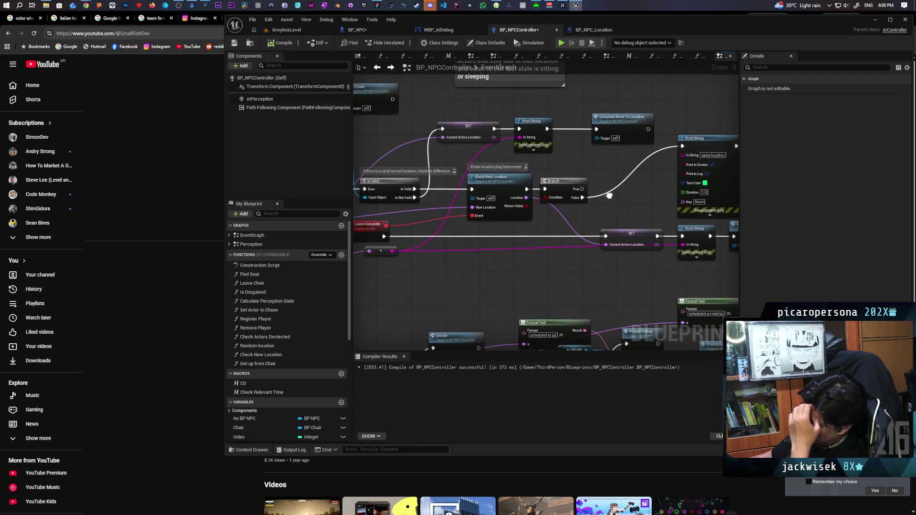
pyautogui.moveTo(491, 232)
pyautogui.mouseDown()
pyautogui.moveTo(697, 217)
pyautogui.moveTo(600, 210)
pyautogui.mouseUp()
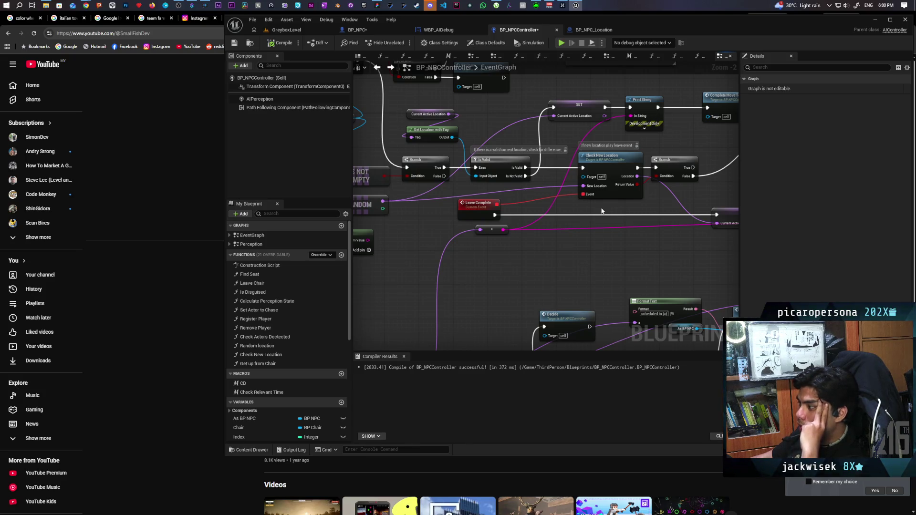
# Step: Review the Current Active Location and Get Location with Tag nodes in the NPC controller EventGraph
pyautogui.scroll(-2, 601, 211)
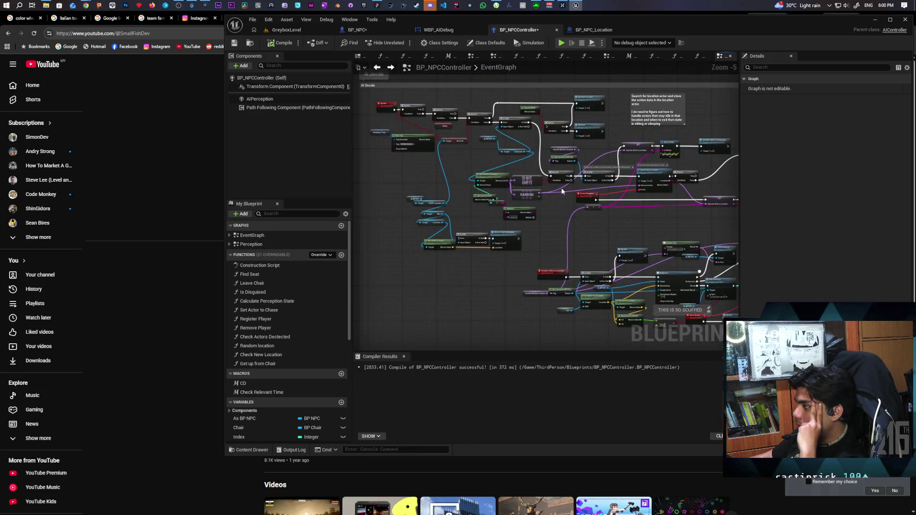
pyautogui.scroll(2, 562, 190)
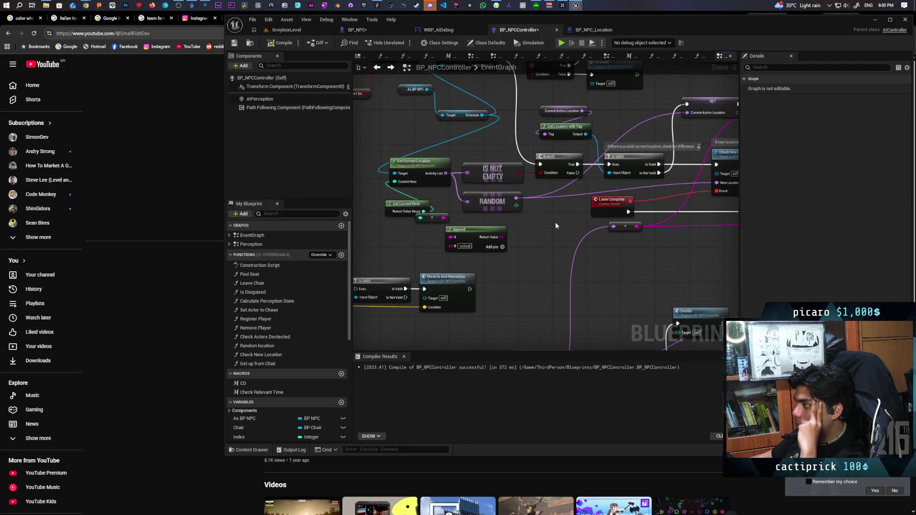
pyautogui.moveTo(629, 239); pyautogui.dragTo(459, 241)
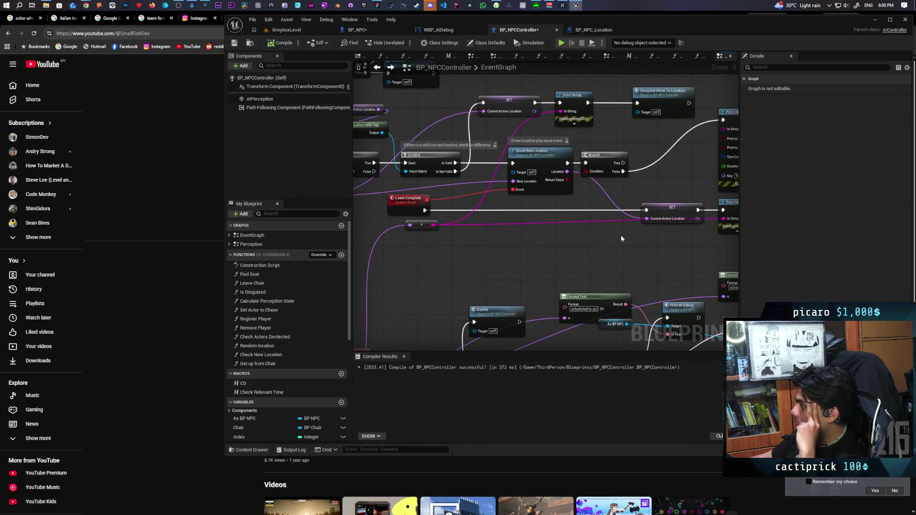
pyautogui.moveTo(541, 233)
pyautogui.mouseDown()
pyautogui.moveTo(650, 239)
pyautogui.moveTo(542, 250)
pyautogui.moveTo(649, 253)
pyautogui.moveTo(602, 253)
pyautogui.moveTo(633, 254)
pyautogui.mouseUp()
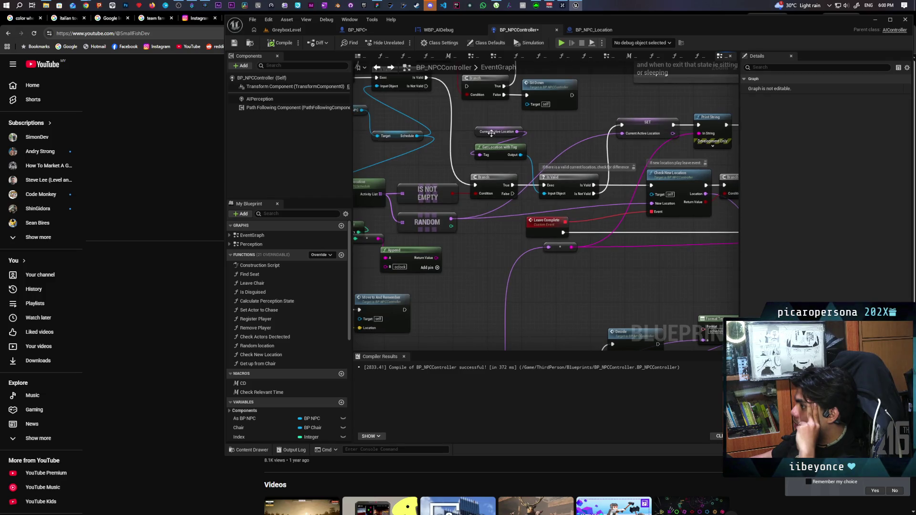
pyautogui.moveTo(477, 122); pyautogui.dragTo(516, 160)
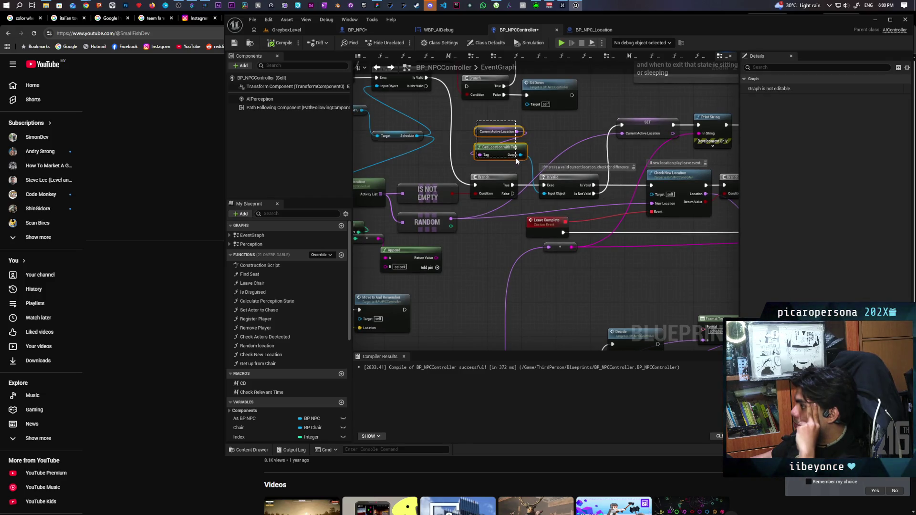
pyautogui.moveTo(516, 161)
pyautogui.mouseDown()
pyautogui.moveTo(444, 155)
pyautogui.moveTo(468, 173)
pyautogui.moveTo(621, 151)
pyautogui.moveTo(477, 179)
pyautogui.moveTo(514, 171)
pyautogui.mouseUp()
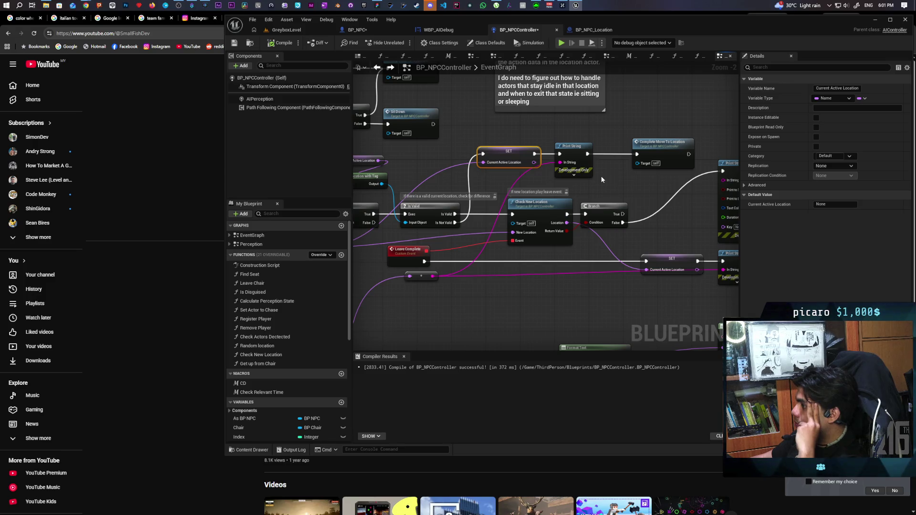
# Step: Clear the node selection and return to the GreyboxLevel map
pyautogui.scroll(-1, 600, 179)
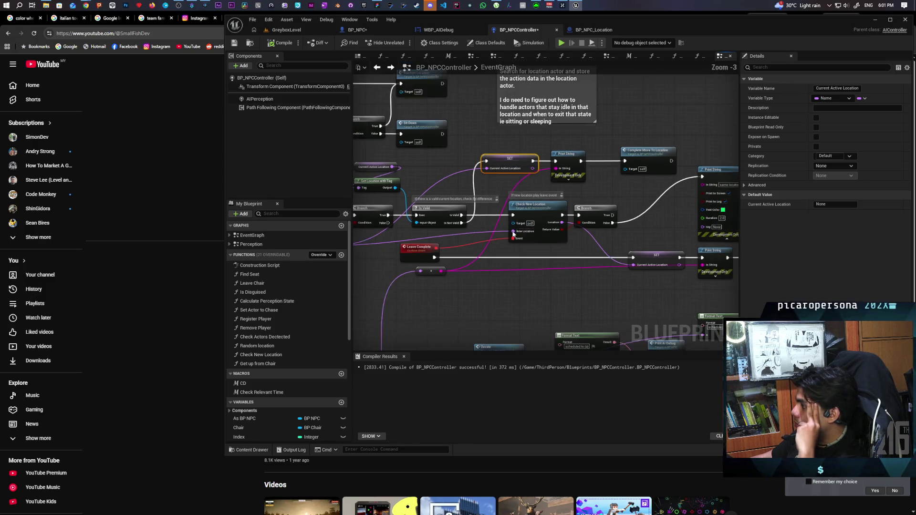
pyautogui.moveTo(589, 209); pyautogui.dragTo(590, 209)
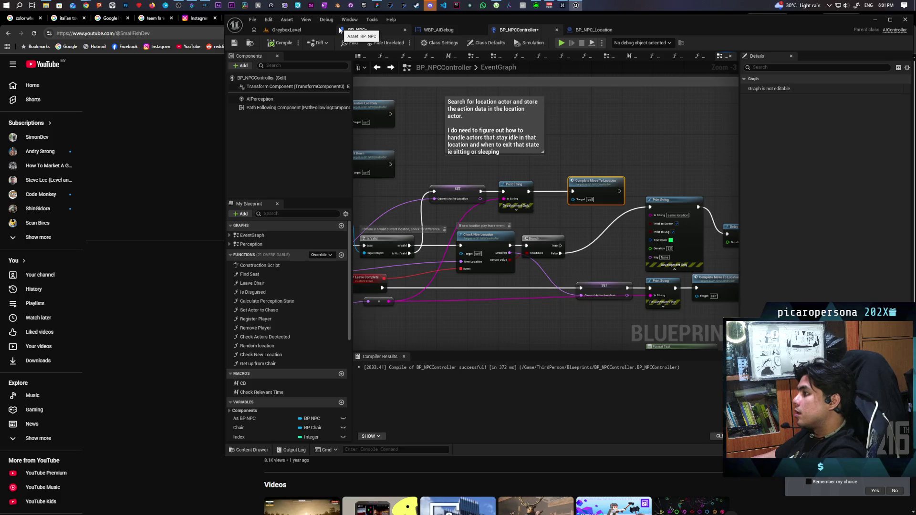
pyautogui.click(305, 30)
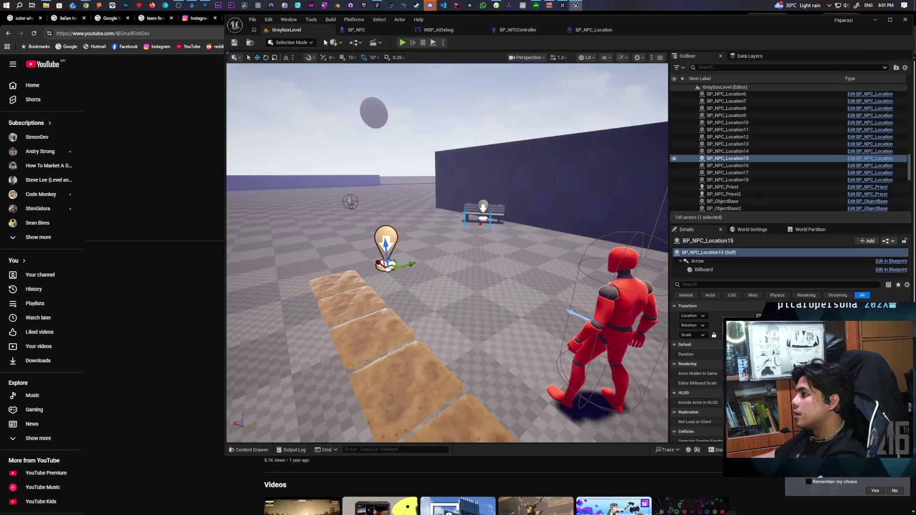
# Step: Play the level and follow the purple NPC to watch its 'scheduled to' debug labels
pyautogui.click(402, 43)
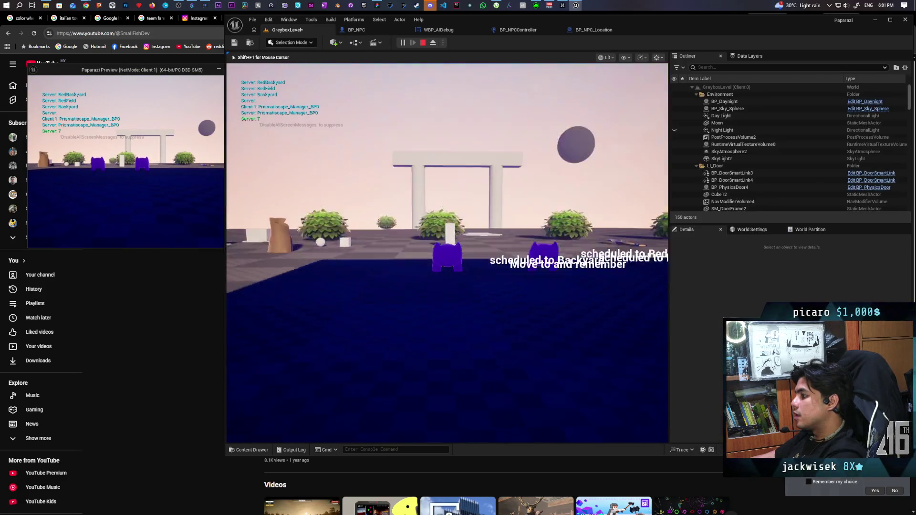
pyautogui.press('w')
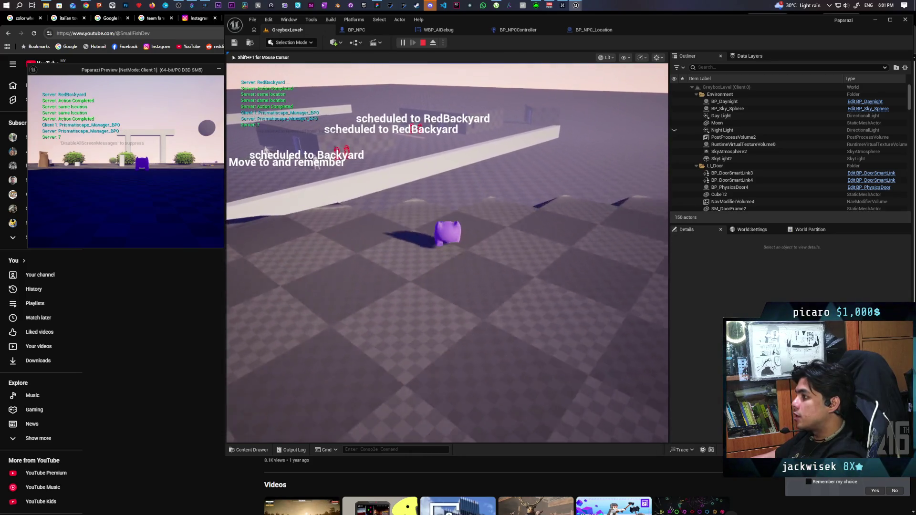
pyautogui.press('Escape')
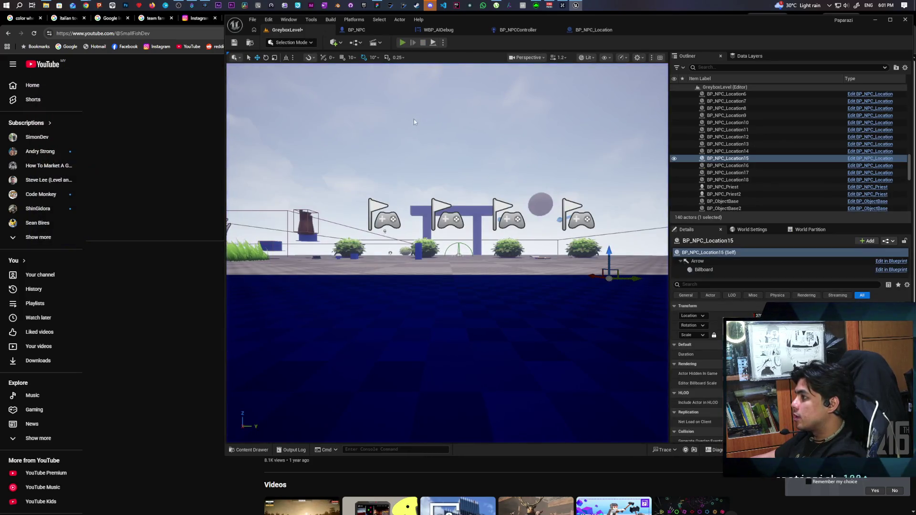
pyautogui.hotkey('alt', 'p')
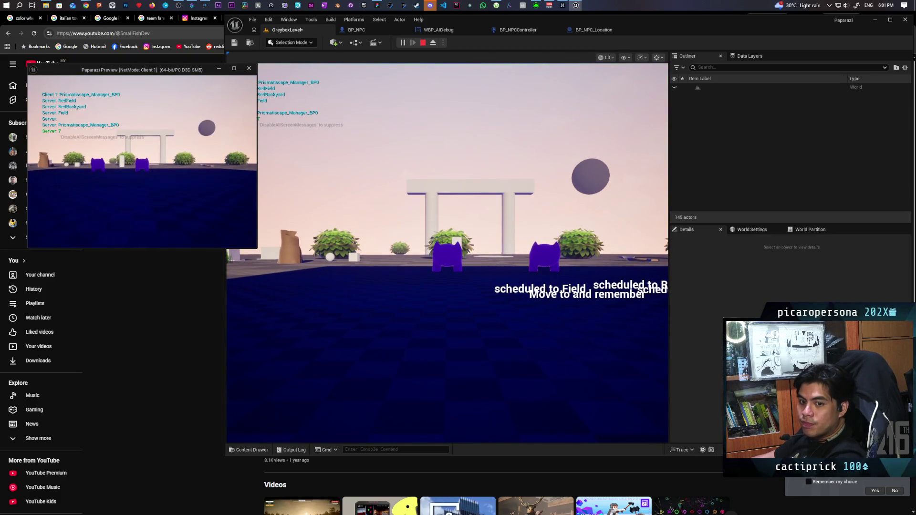
pyautogui.click(447, 252)
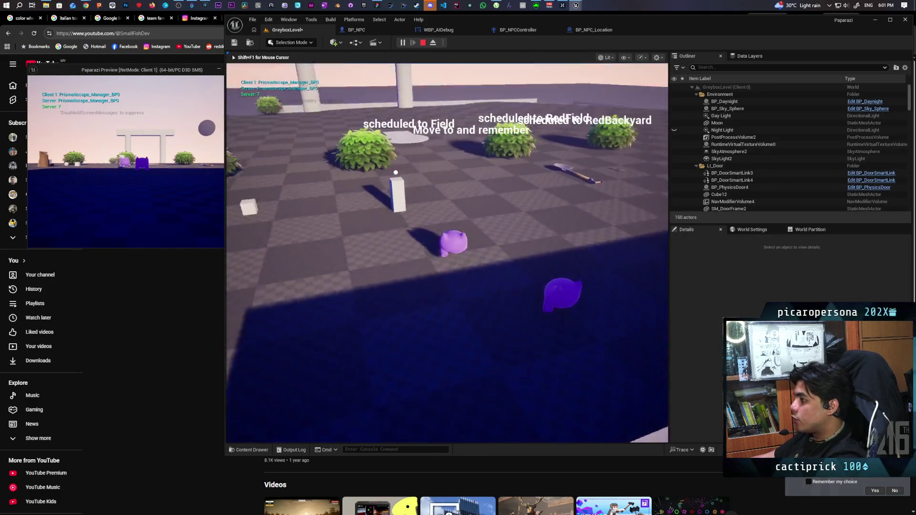
pyautogui.press('w')
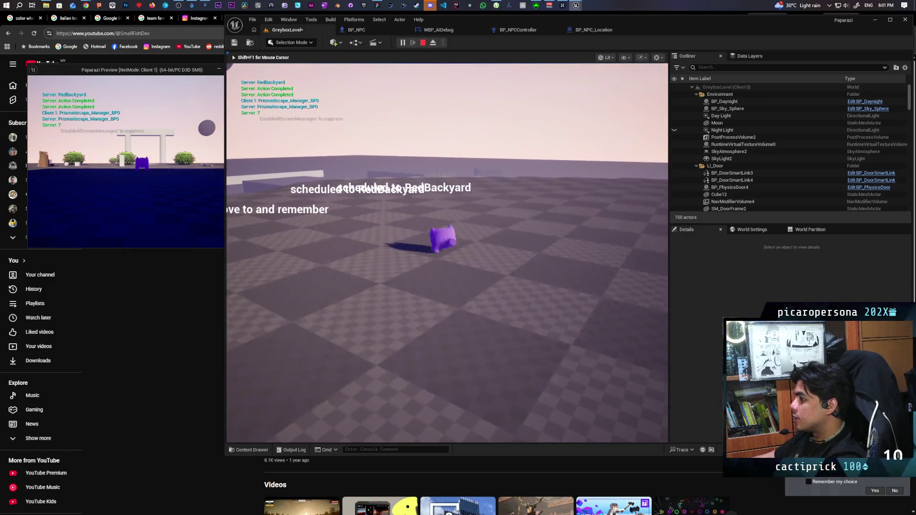
pyautogui.press('w')
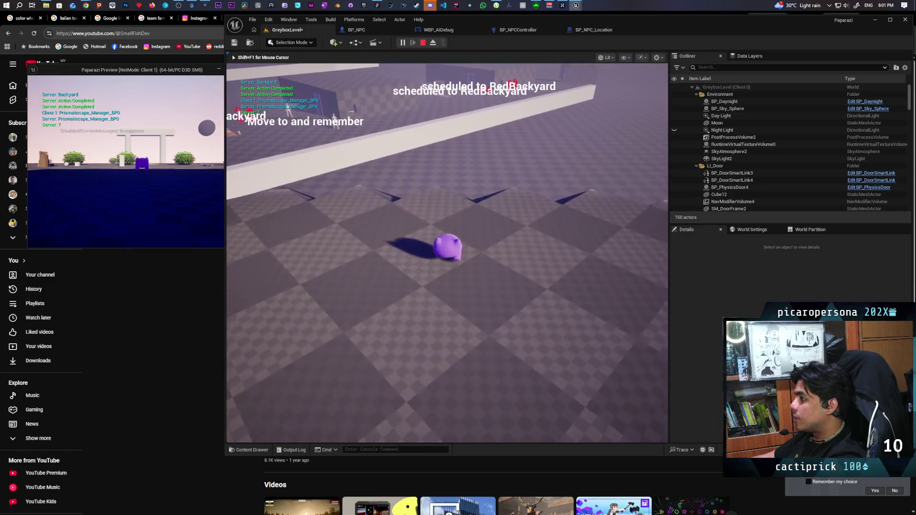
# Step: Restart the play session twice to observe the NPCs' overhead debug text again
pyautogui.click(421, 43)
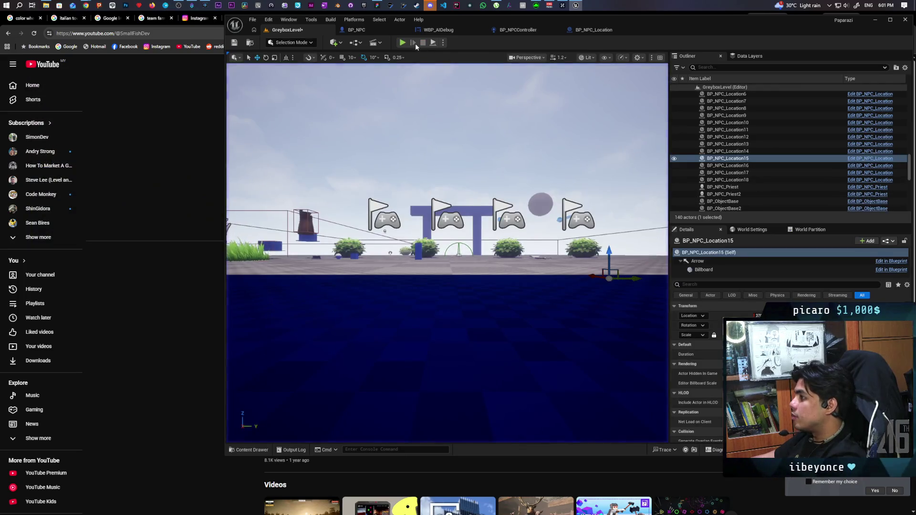
pyautogui.click(403, 42)
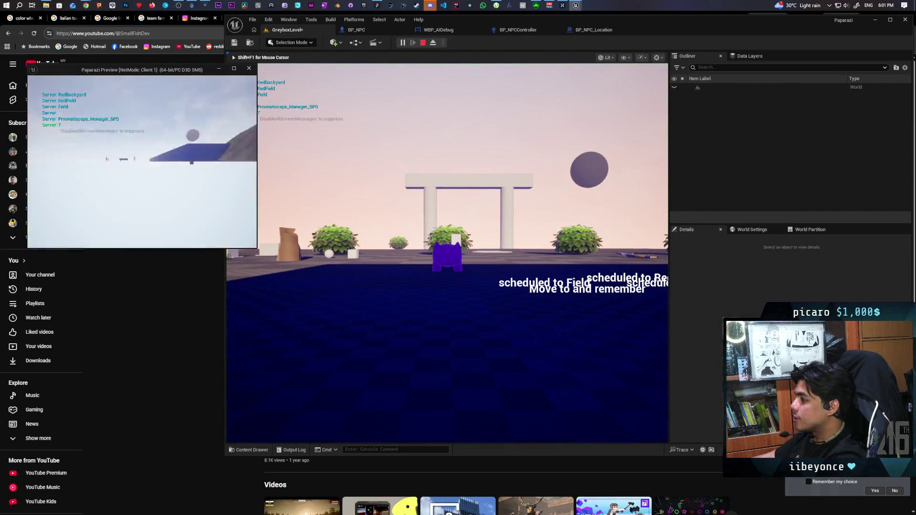
pyautogui.click(382, 136)
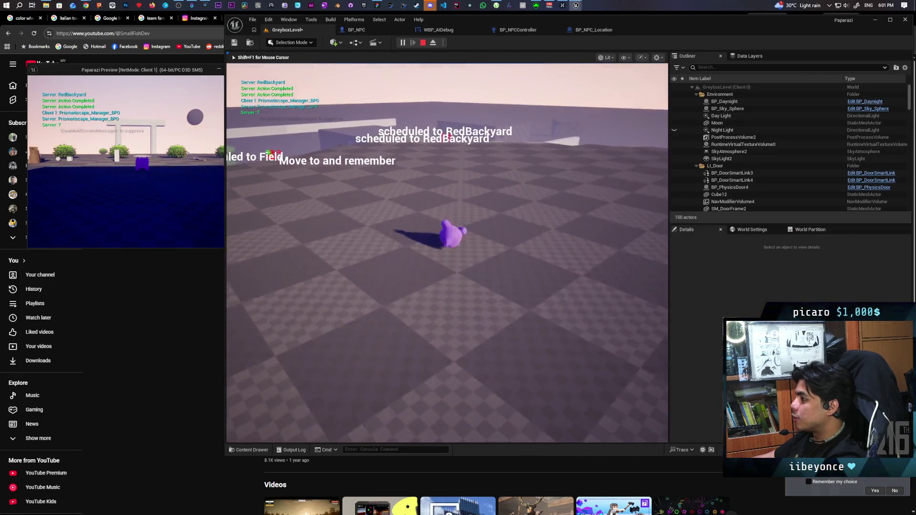
pyautogui.press('Escape')
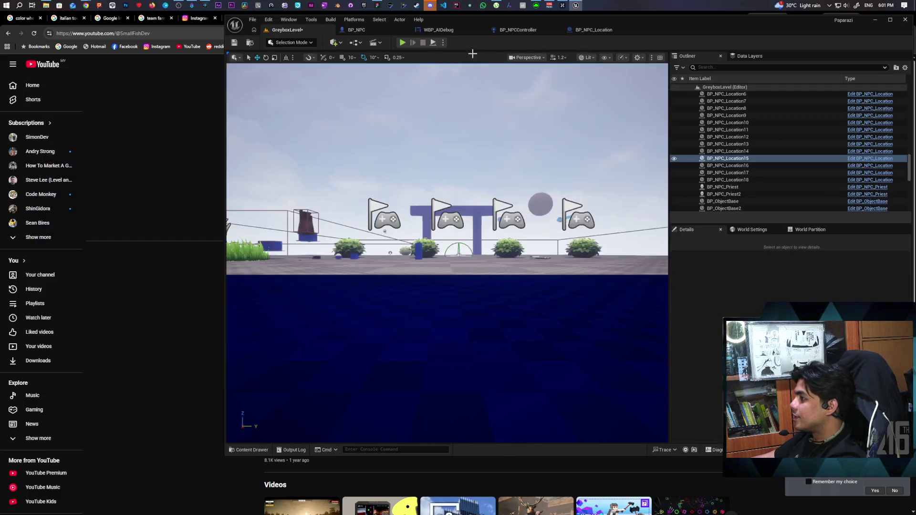
pyautogui.click(402, 42)
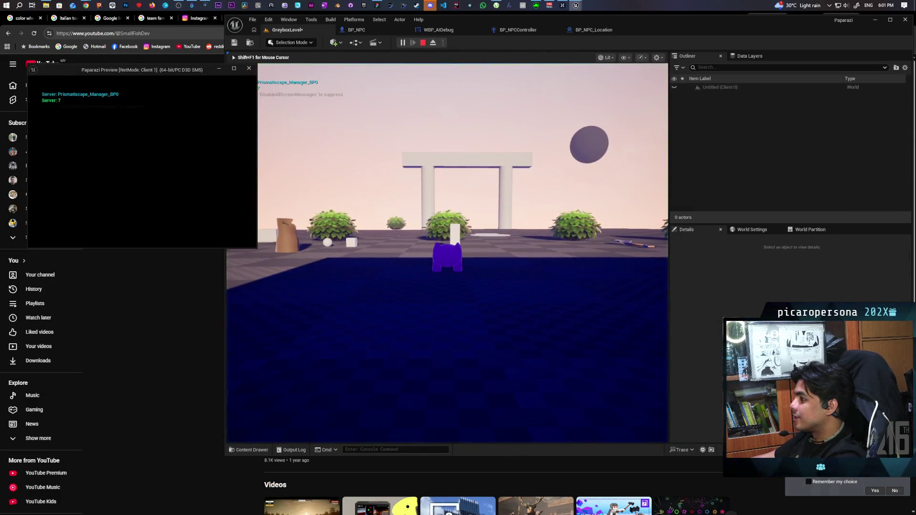
pyautogui.click(446, 253)
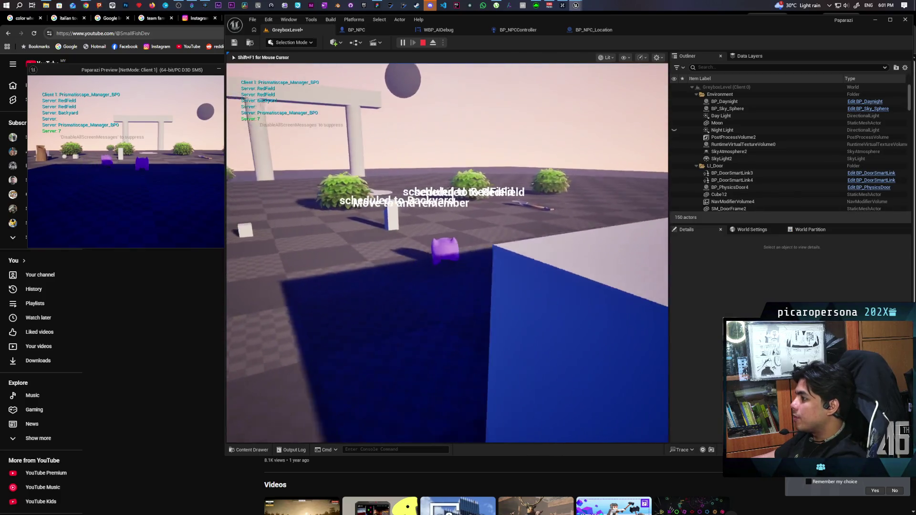
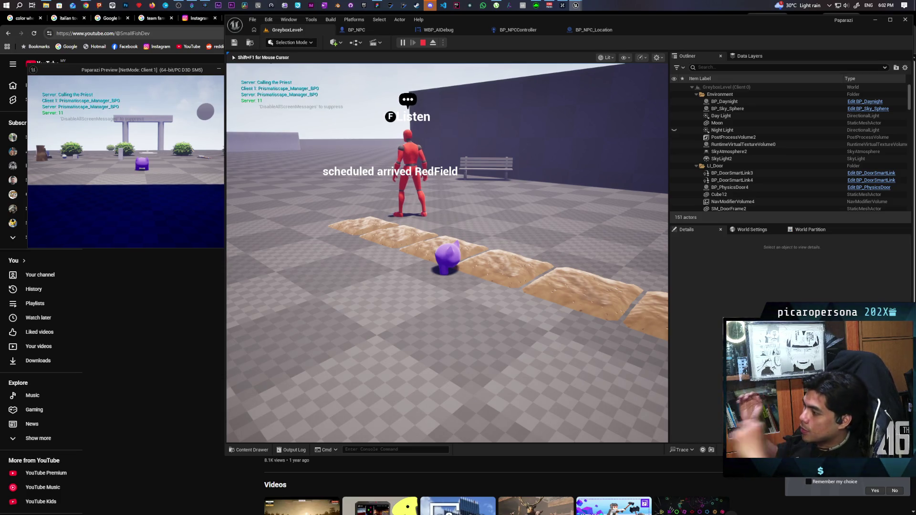
# Step: End the multiplayer play test and return to the GreyboxLevel editor
pyautogui.press('Escape')
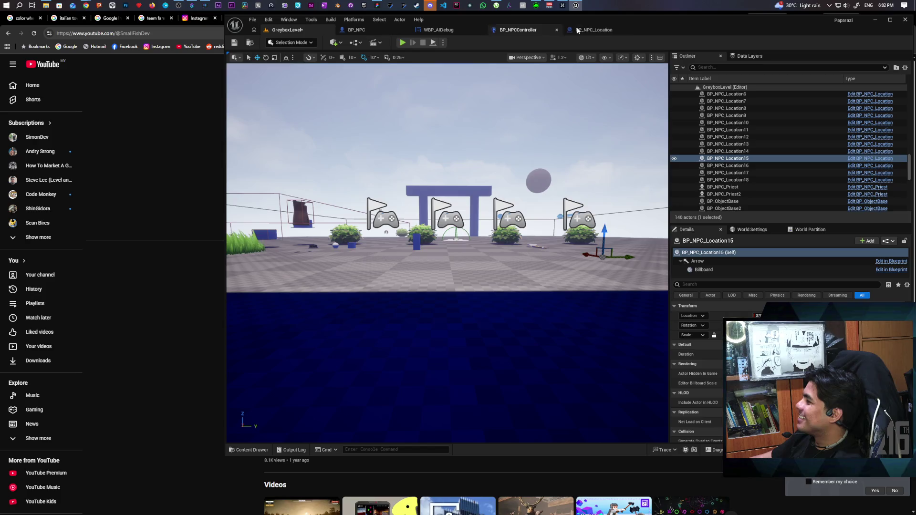
# Step: Switch among the BP_NPC_Location, BP_NPC and BP_NPCController blueprints, ending on BP_NPCController's AI MoveTo nodes
pyautogui.click(596, 31)
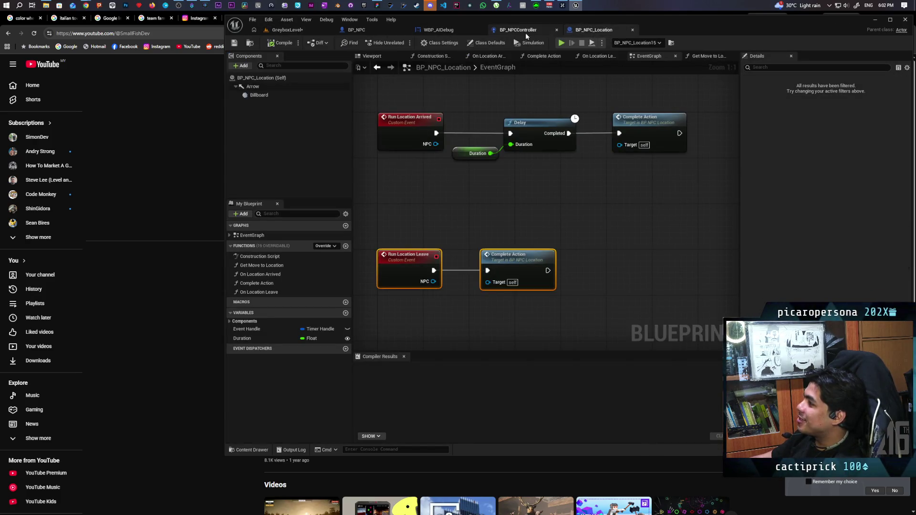
pyautogui.click(525, 30)
pyautogui.moveTo(603, 162)
pyautogui.mouseDown()
pyautogui.moveTo(566, 138)
pyautogui.moveTo(587, 135)
pyautogui.moveTo(513, 129)
pyautogui.moveTo(620, 129)
pyautogui.moveTo(499, 172)
pyautogui.mouseUp()
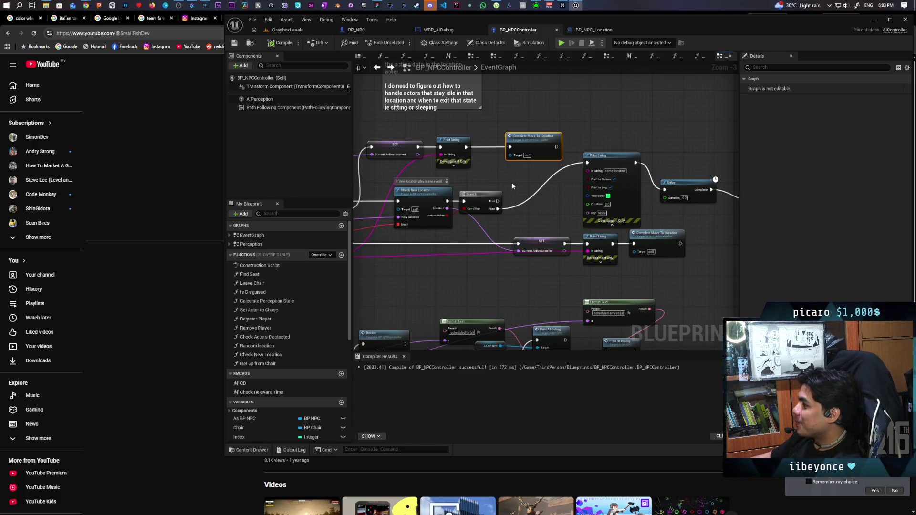
pyautogui.scroll(-5, 483, 164)
pyautogui.scroll(4, 482, 134)
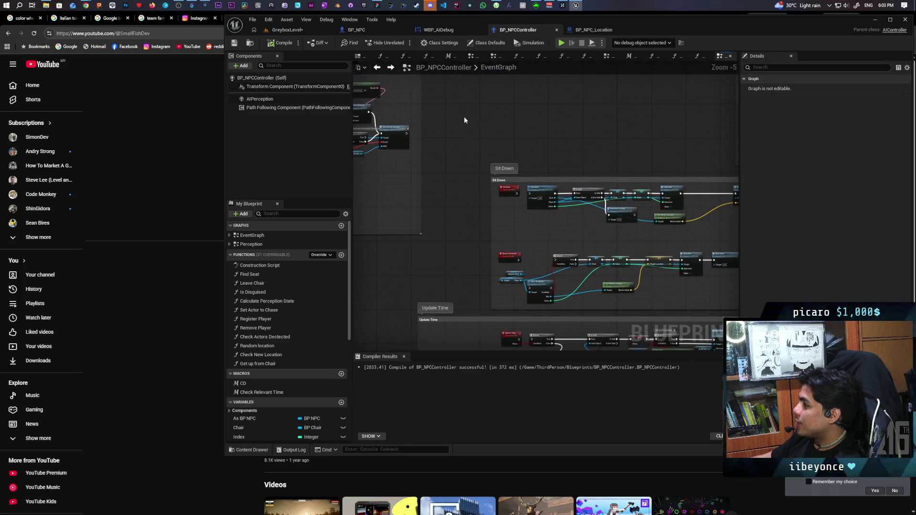
pyautogui.click(377, 29)
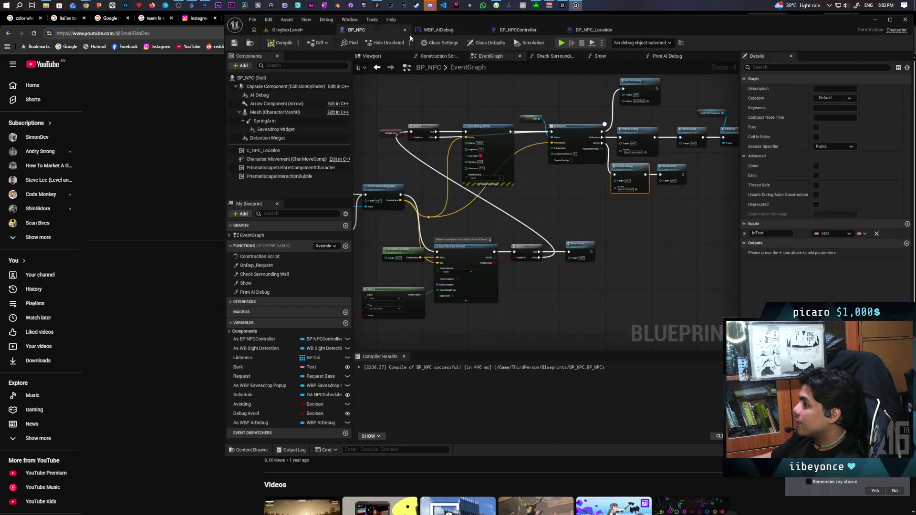
pyautogui.click(517, 30)
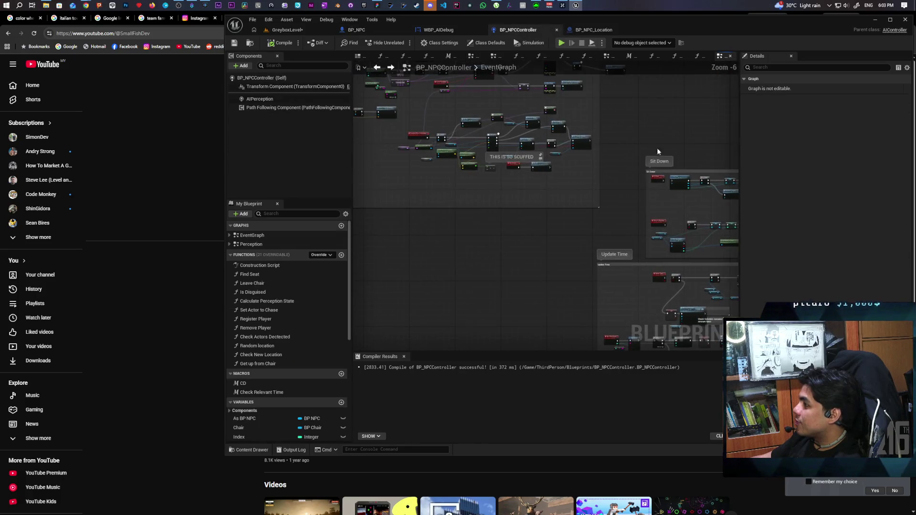
pyautogui.scroll(6, 490, 131)
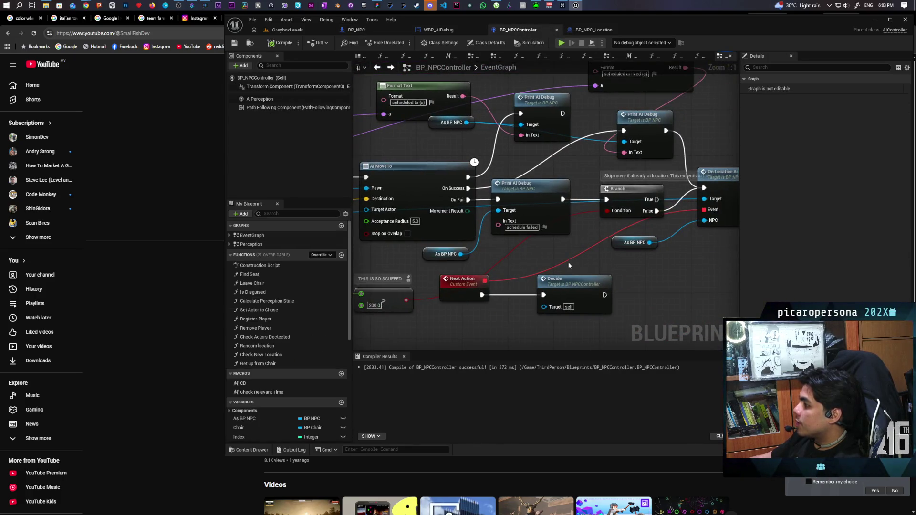
# Step: Add an Equal Exactly (===) node fed by the Format Text result, replacing a mistaken Equal node
pyautogui.moveTo(636, 135)
pyautogui.mouseDown()
pyautogui.moveTo(623, 157)
pyautogui.moveTo(596, 162)
pyautogui.moveTo(592, 144)
pyautogui.moveTo(598, 148)
pyautogui.mouseUp()
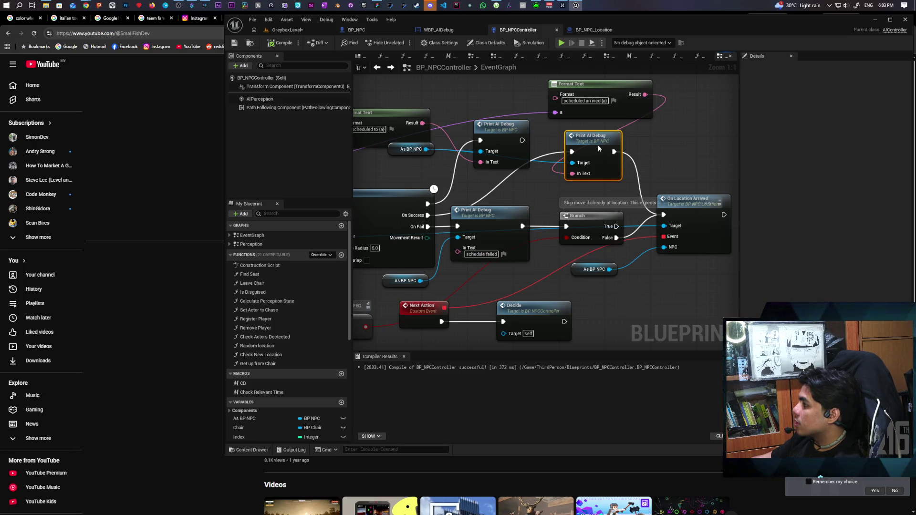
pyautogui.moveTo(597, 145); pyautogui.dragTo(574, 147)
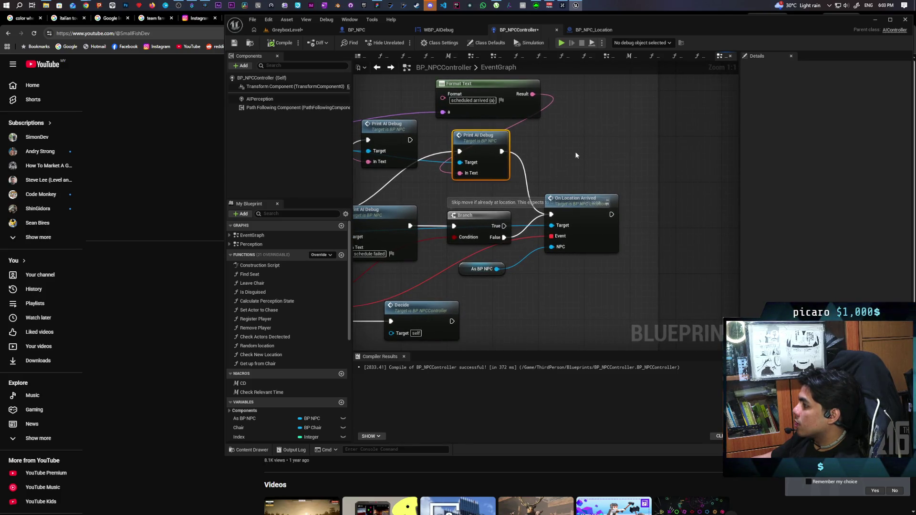
pyautogui.moveTo(533, 94); pyautogui.dragTo(548, 133)
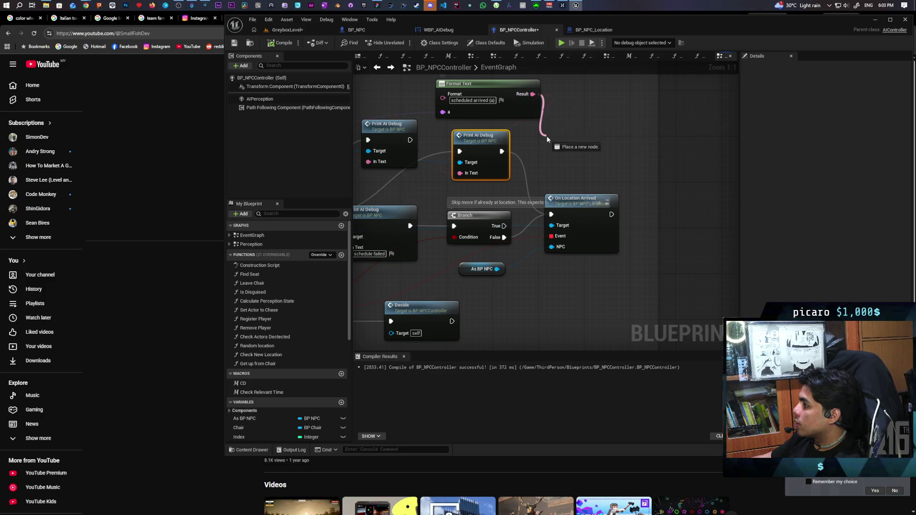
pyautogui.write('==')
pyautogui.press('Return')
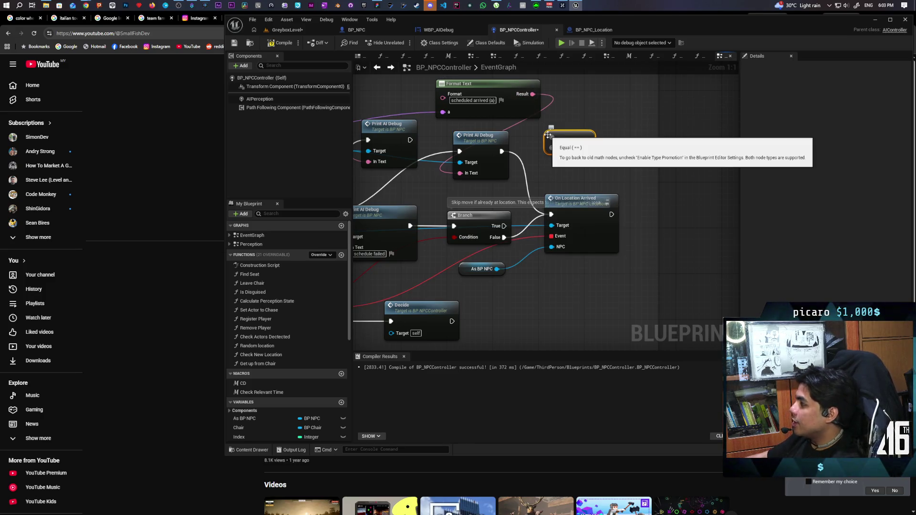
pyautogui.press('Delete')
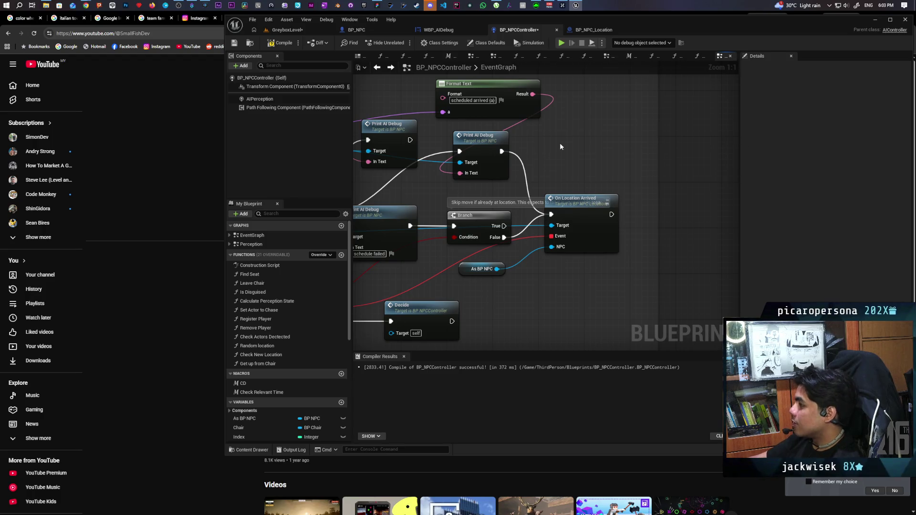
pyautogui.moveTo(533, 94); pyautogui.dragTo(558, 133)
pyautogui.write('=')
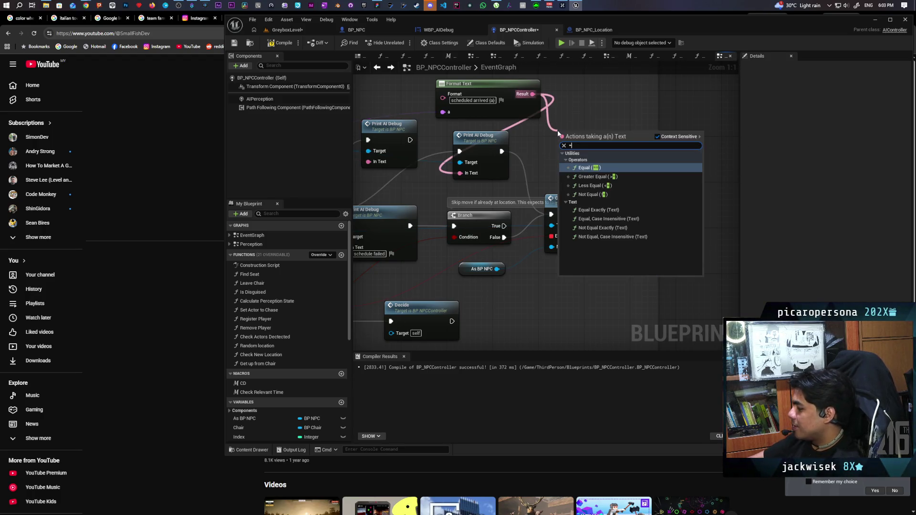
pyautogui.write('==')
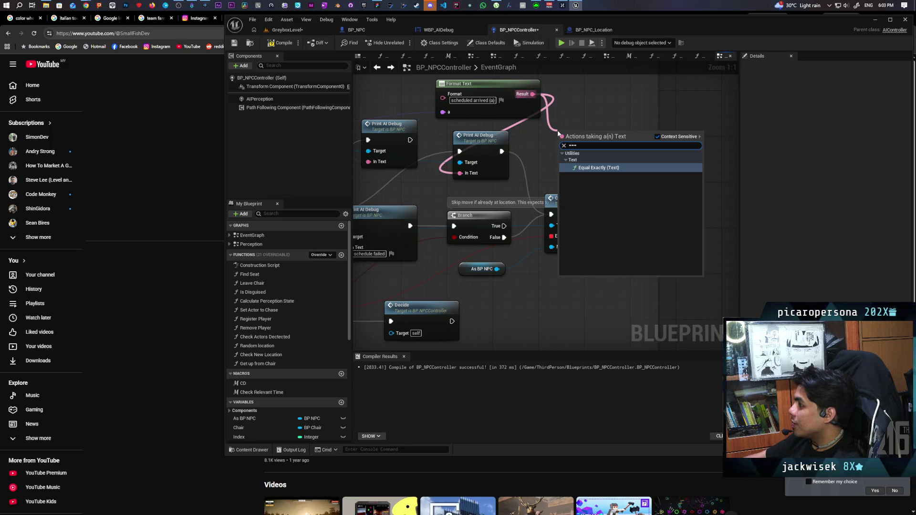
pyautogui.press('Return')
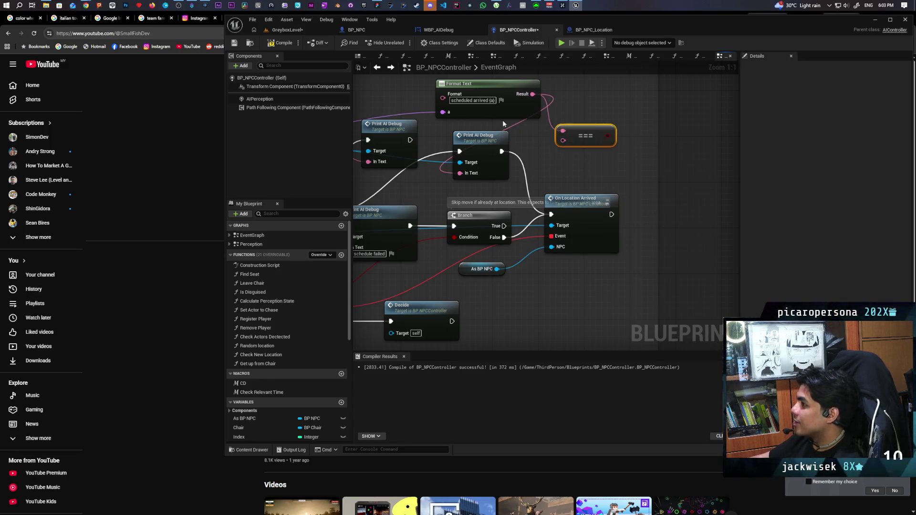
# Step: Feed the === node's second input a Make Literal Text node with value 'scheduled arrived'
pyautogui.click(476, 101)
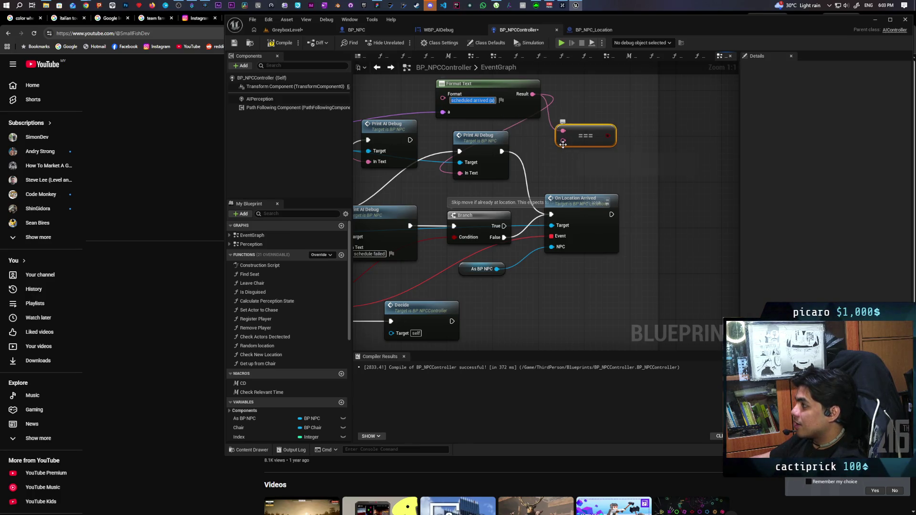
pyautogui.moveTo(563, 140); pyautogui.dragTo(555, 164)
pyautogui.write('ma')
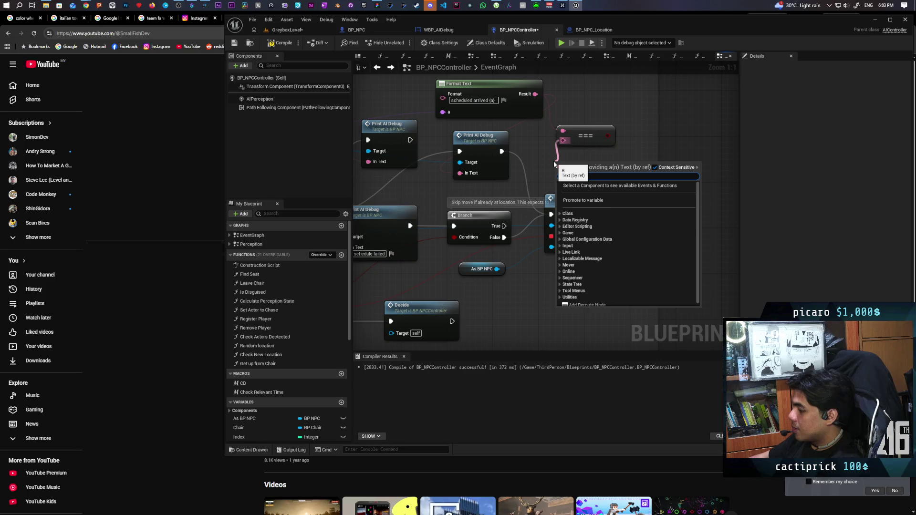
pyautogui.write('ke l')
pyautogui.press('Return')
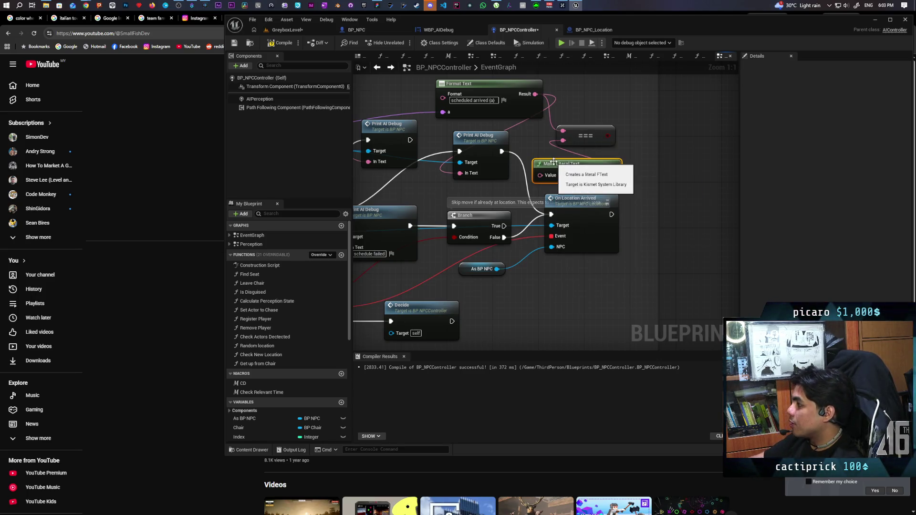
pyautogui.click(561, 175)
pyautogui.write('scheduled arrived {a}')
pyautogui.press('Return')
pyautogui.click(608, 104)
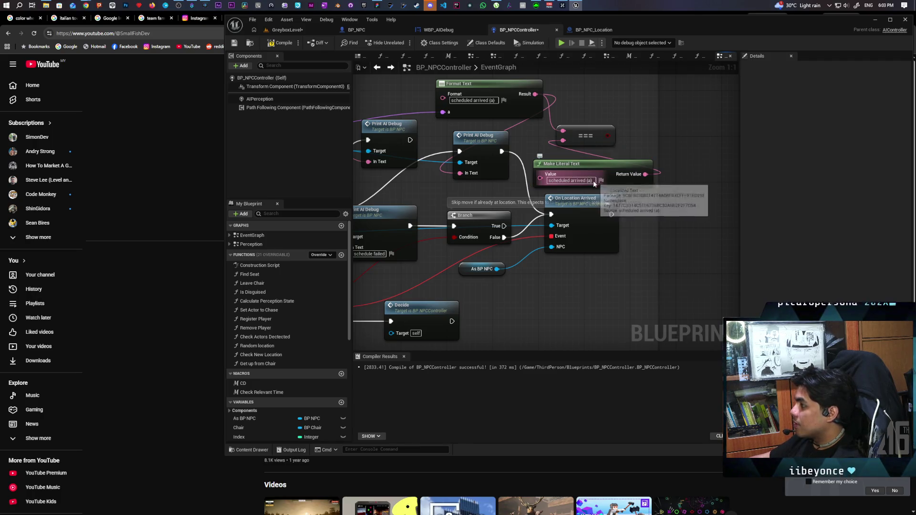
pyautogui.press('BackSpace')
pyautogui.press('BackSpace')
pyautogui.press('BackSpace')
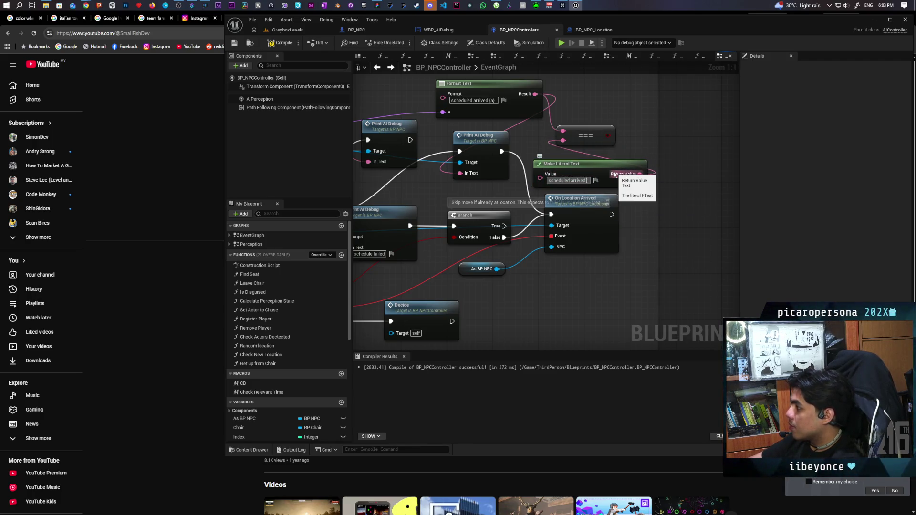
pyautogui.press('Return')
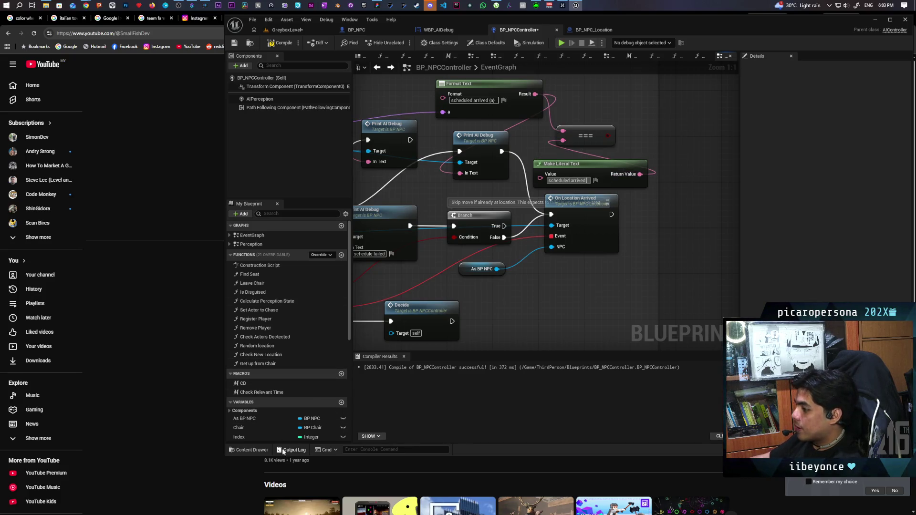
pyautogui.press('`')
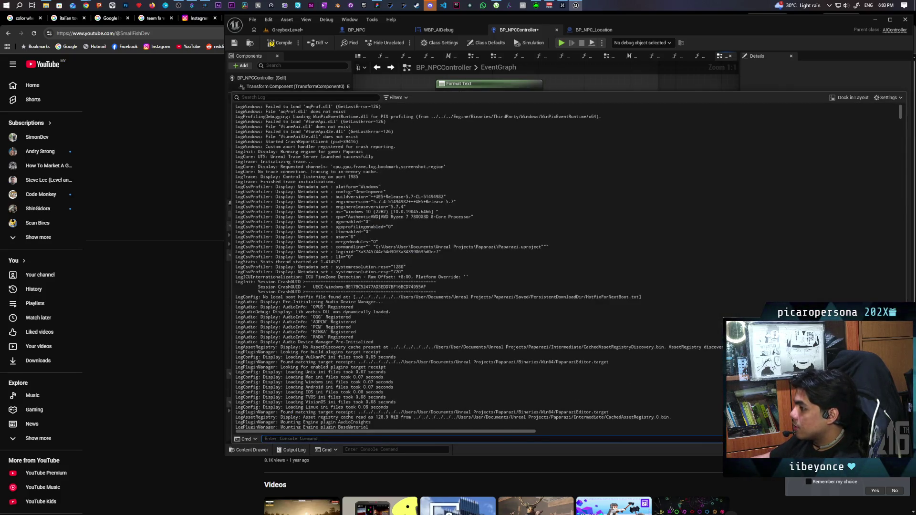
pyautogui.scroll(-20, 905, 117)
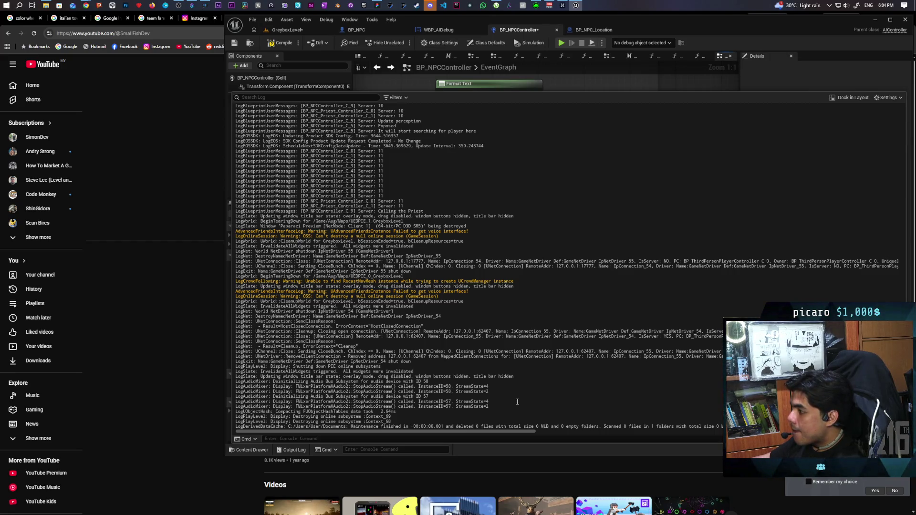
pyautogui.scroll(2, 517, 402)
pyautogui.scroll(8, 516, 402)
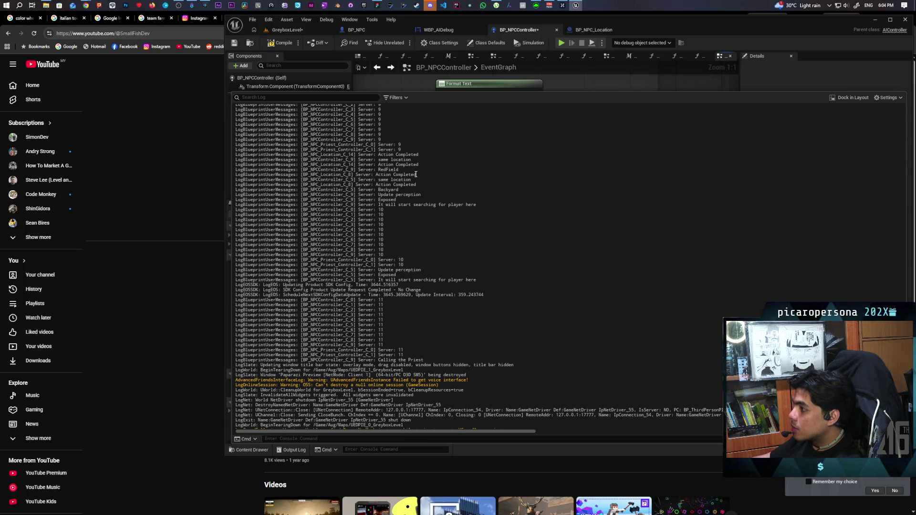
pyautogui.moveTo(378, 169); pyautogui.dragTo(399, 169)
pyautogui.hotkey('ctrl', 'c')
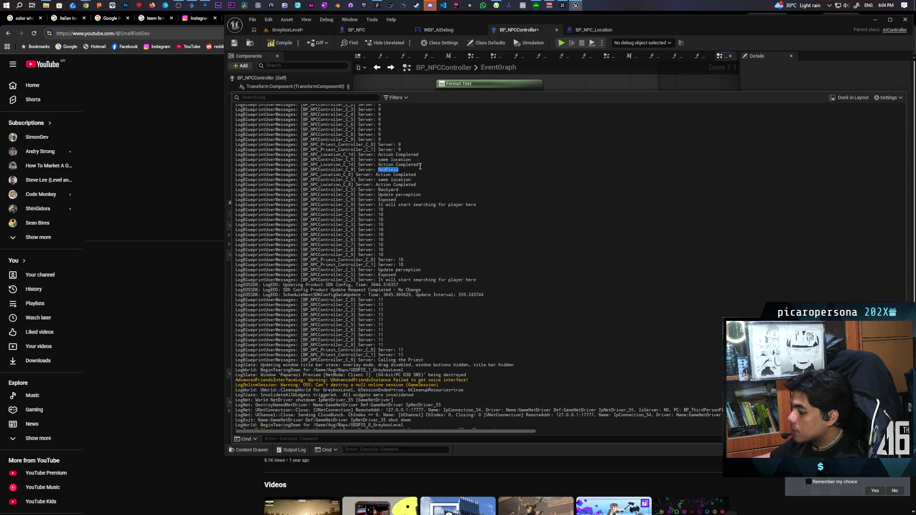
pyautogui.click(562, 86)
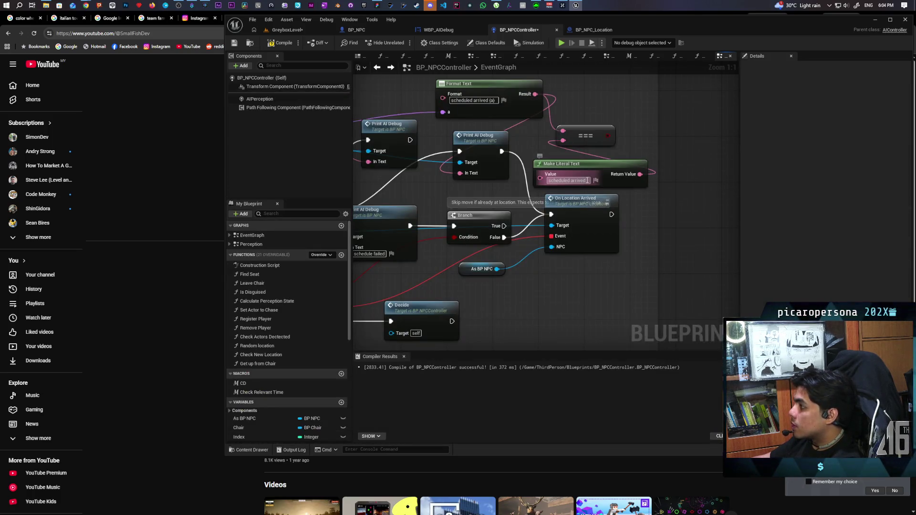
# Step: Set the literal text to RedField and add a Branch on the === result after Print AI Debug
pyautogui.hotkey('ctrl', 'v')
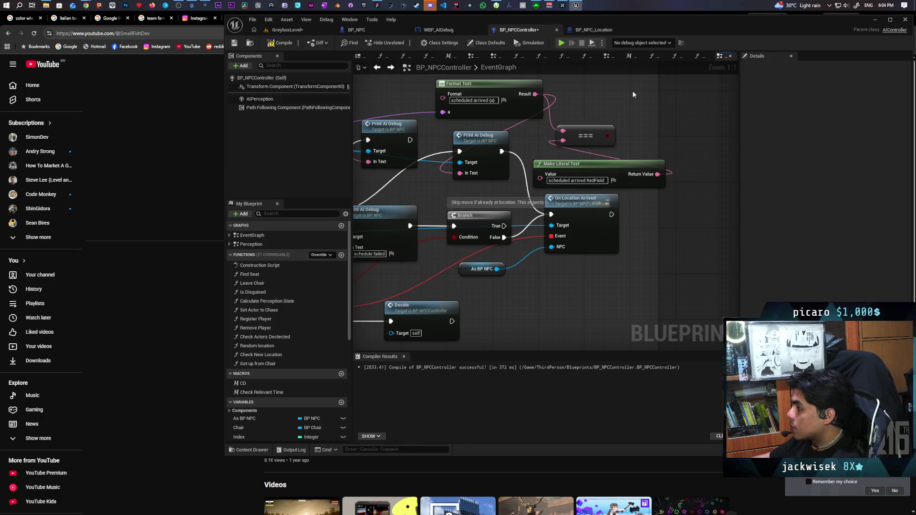
pyautogui.click(627, 128)
pyautogui.moveTo(607, 135); pyautogui.dragTo(640, 118)
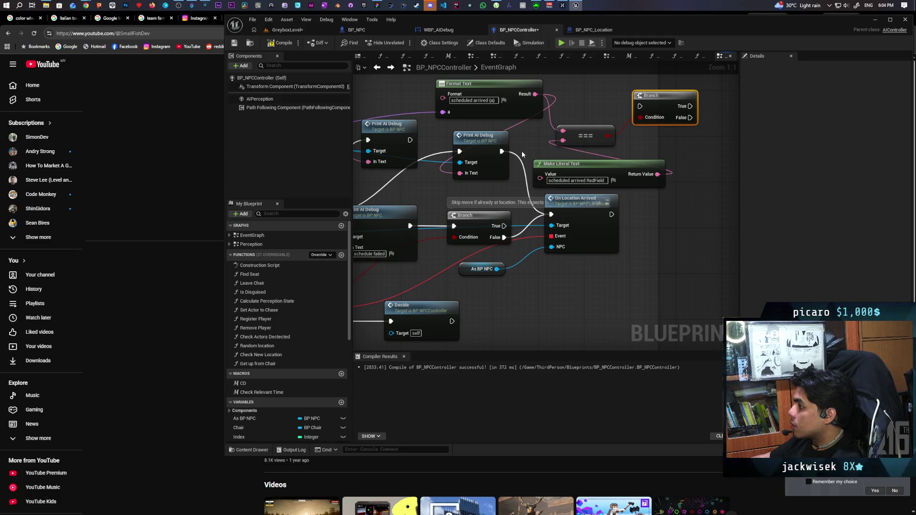
pyautogui.moveTo(501, 151)
pyautogui.mouseDown()
pyautogui.moveTo(640, 105)
pyautogui.moveTo(584, 105)
pyautogui.moveTo(591, 162)
pyautogui.moveTo(551, 214)
pyautogui.mouseUp()
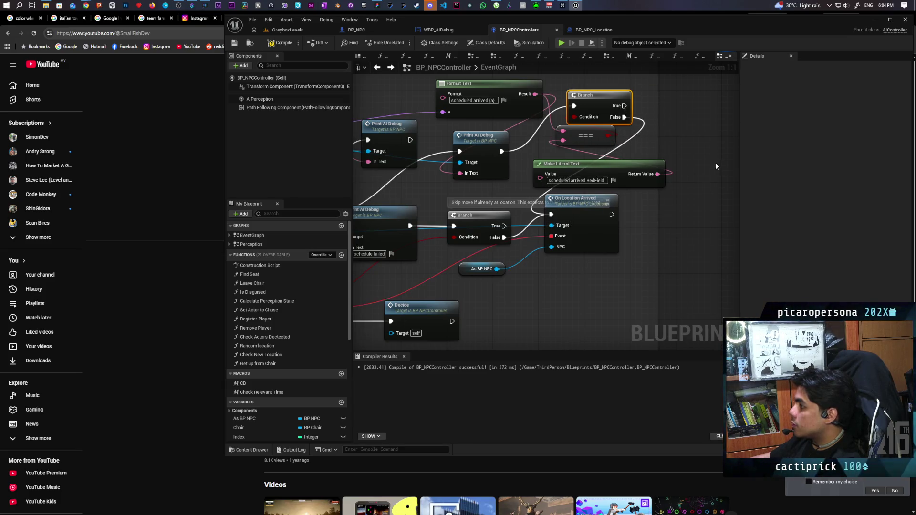
# Step: Add a Print String off the Branch's True pin and recompile the blueprint
pyautogui.hotkey('ctrl', 'v')
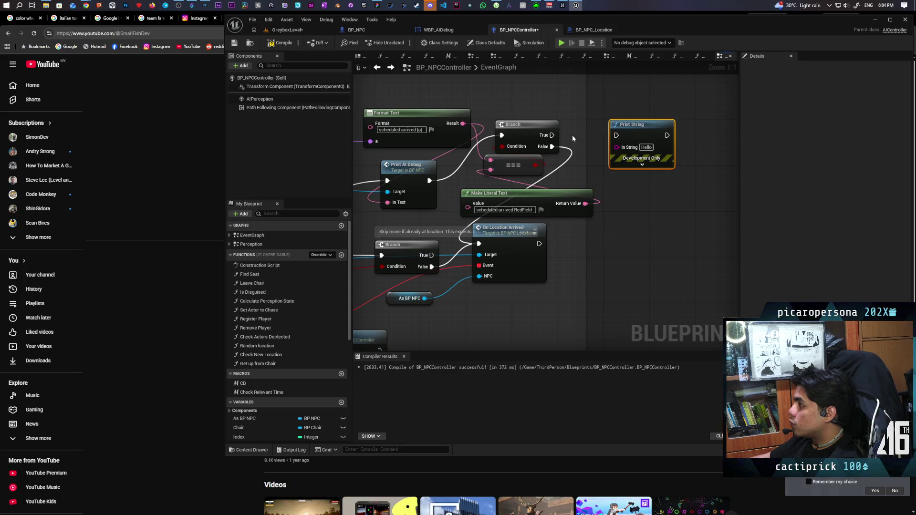
pyautogui.moveTo(551, 136)
pyautogui.mouseDown()
pyautogui.moveTo(664, 137)
pyautogui.moveTo(641, 181)
pyautogui.moveTo(617, 135)
pyautogui.mouseUp()
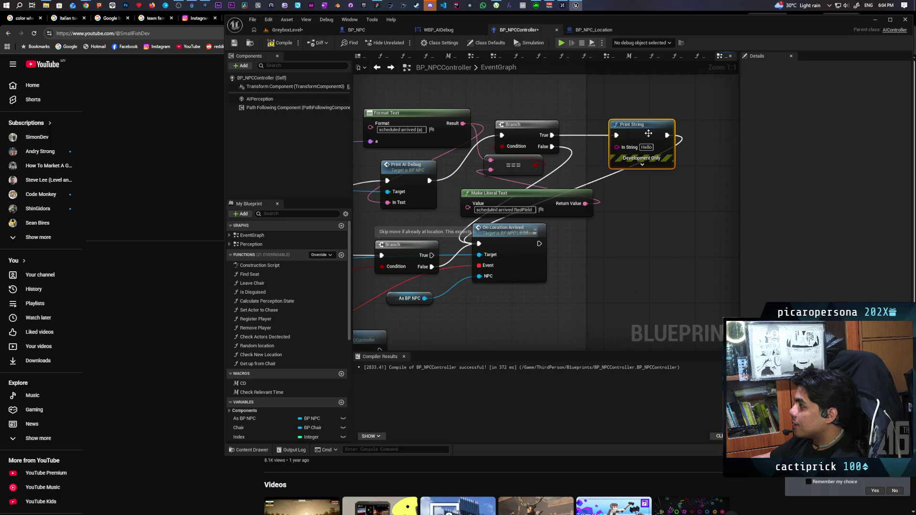
pyautogui.click(644, 99)
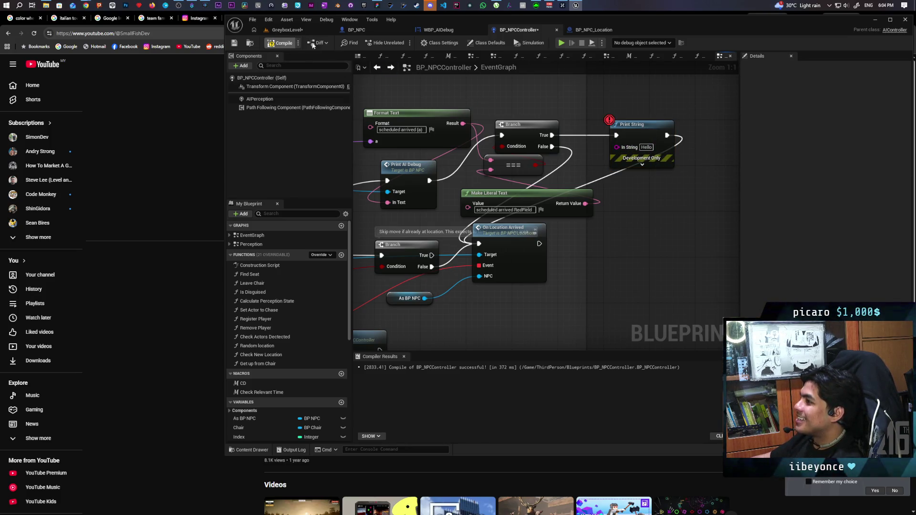
pyautogui.click(283, 42)
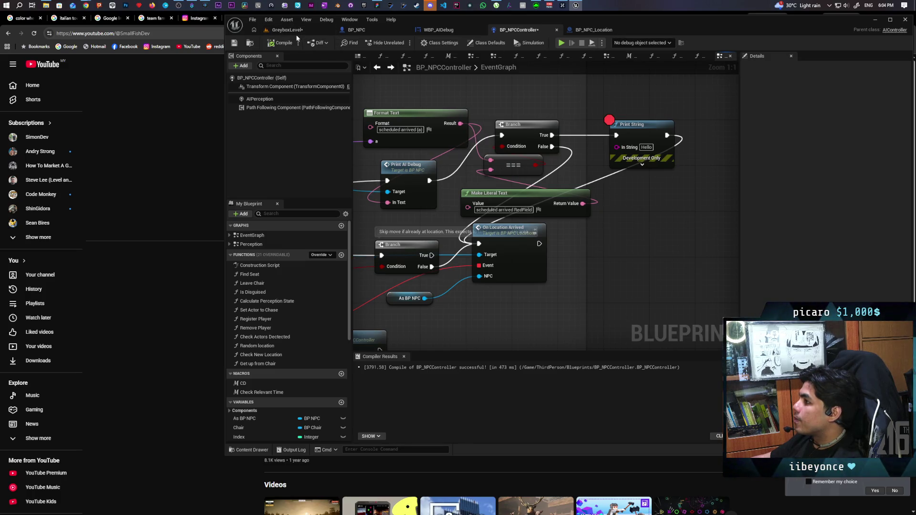
pyautogui.click(293, 30)
# Step: Fly the camera toward the bench and select the red NPC, BP_NPC5
pyautogui.press('w')
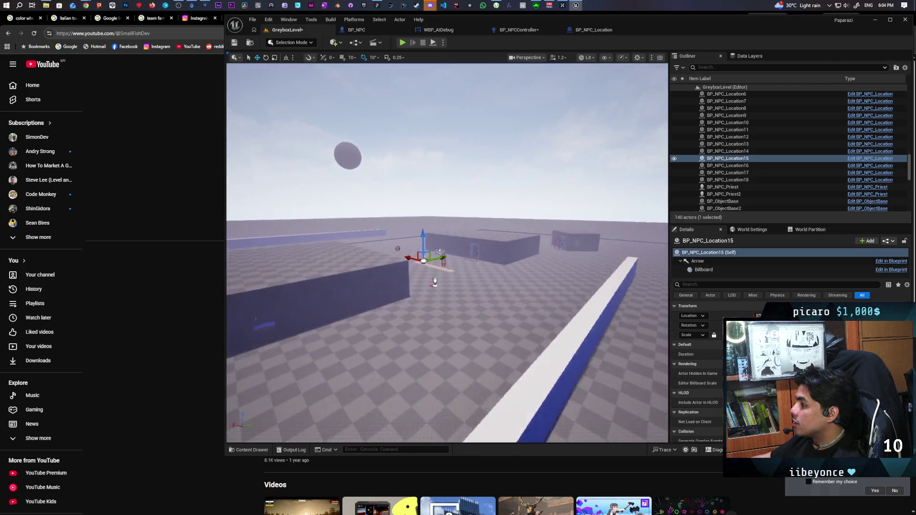
pyautogui.press('w')
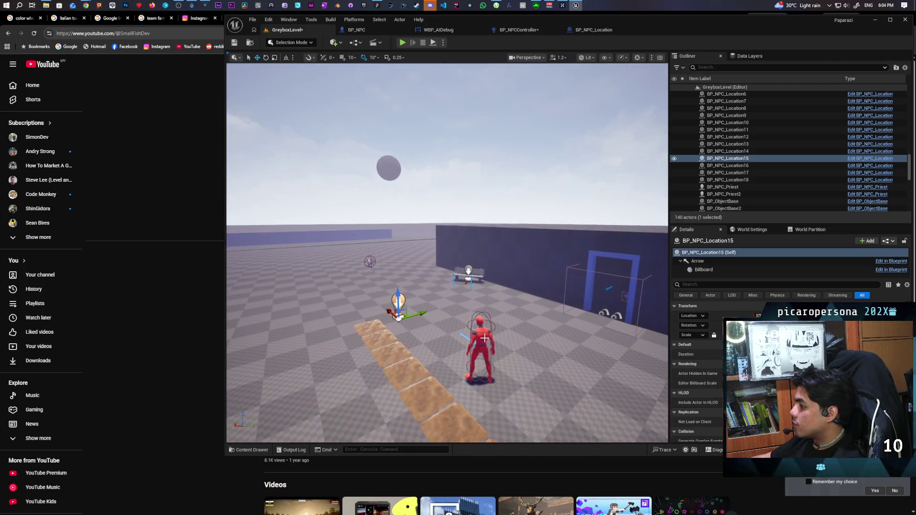
pyautogui.click(484, 337)
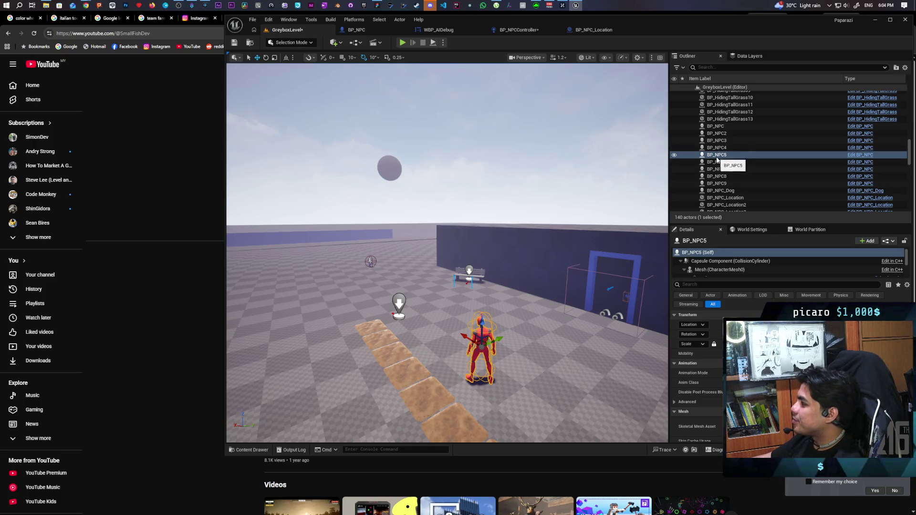
pyautogui.click(593, 30)
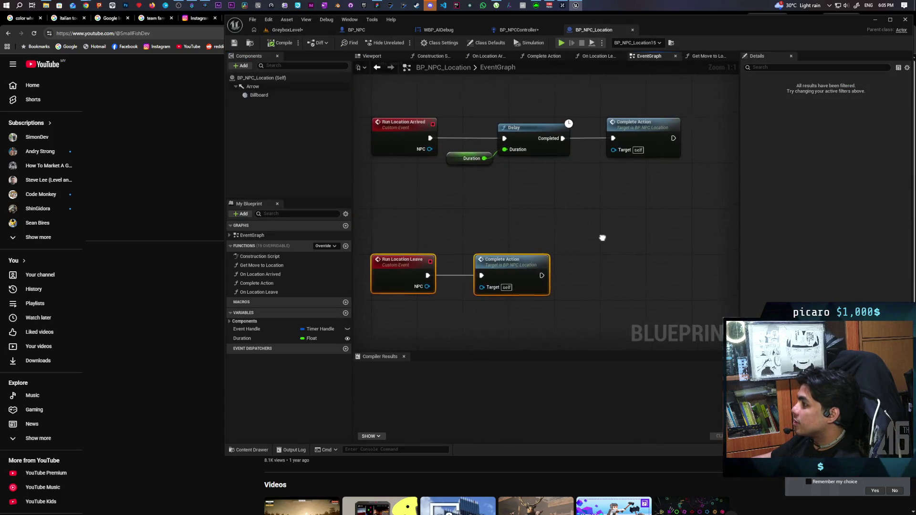
# Step: Back in BP_NPCController, rearrange the Branch and === nodes and add an AND node
pyautogui.click(542, 56)
pyautogui.click(526, 31)
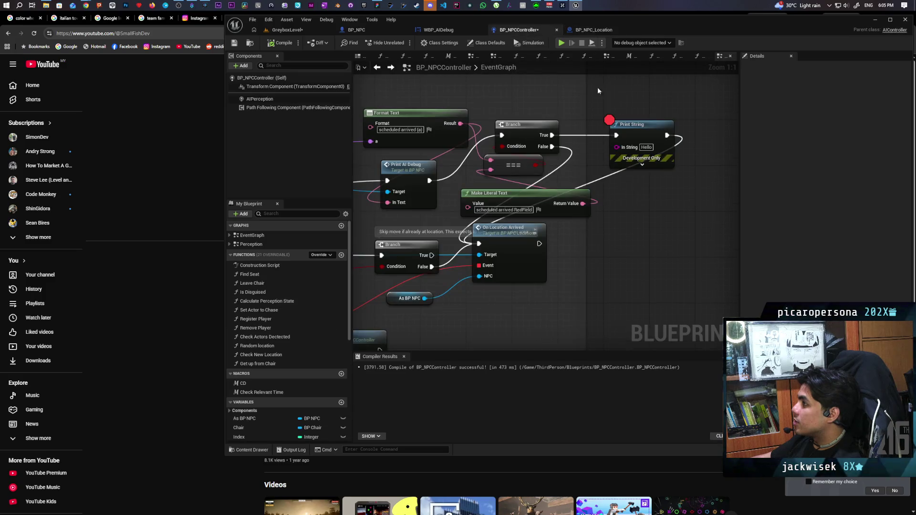
pyautogui.moveTo(531, 147)
pyautogui.mouseDown()
pyautogui.moveTo(556, 108)
pyautogui.moveTo(577, 96)
pyautogui.mouseUp()
pyautogui.moveTo(522, 175)
pyautogui.mouseDown()
pyautogui.moveTo(481, 96)
pyautogui.moveTo(532, 138)
pyautogui.mouseUp()
pyautogui.write('and')
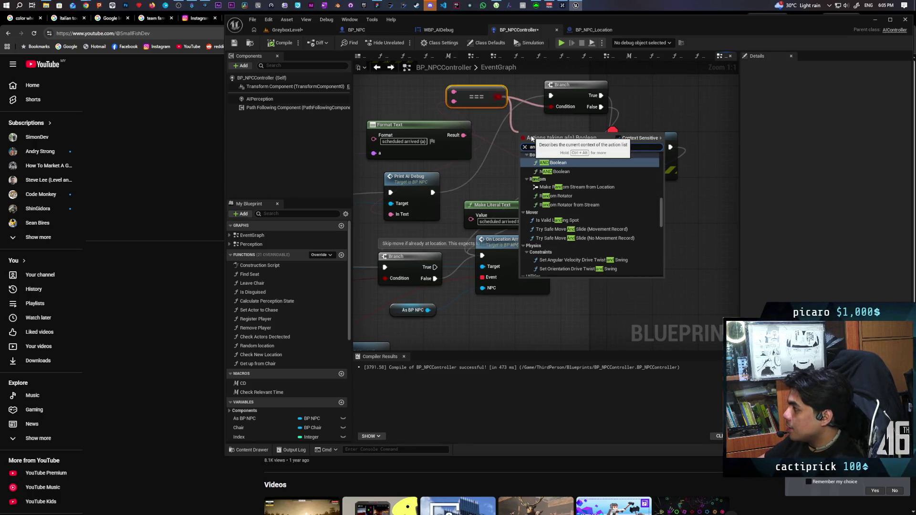
pyautogui.press('Return')
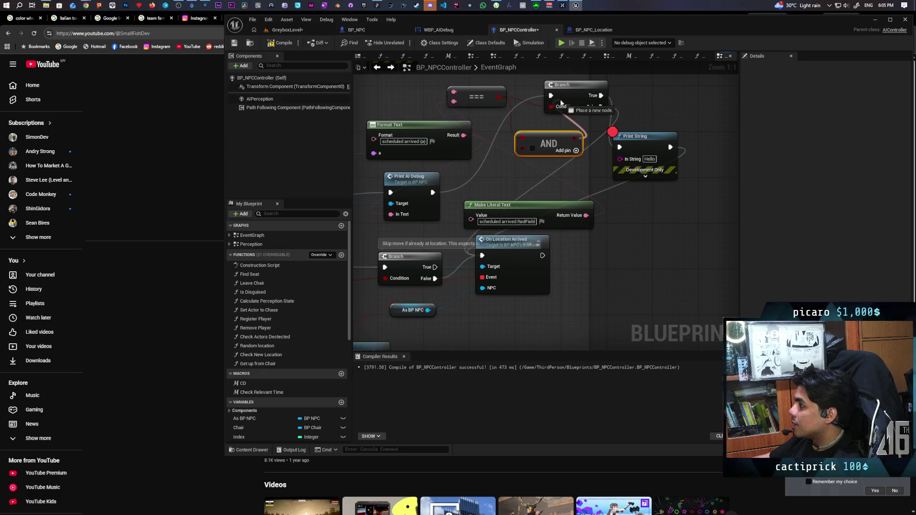
pyautogui.moveTo(548, 107); pyautogui.dragTo(547, 146)
pyautogui.moveTo(549, 181)
pyautogui.mouseDown()
pyautogui.moveTo(607, 107)
pyautogui.moveTo(661, 91)
pyautogui.mouseUp()
# Step: Add an As BP NPC getter and compare its display name to BP_NPC5 with Equal Exactly (===)
pyautogui.moveTo(244, 418)
pyautogui.mouseDown()
pyautogui.moveTo(660, 252)
pyautogui.moveTo(618, 197)
pyautogui.mouseUp()
pyautogui.click(643, 283)
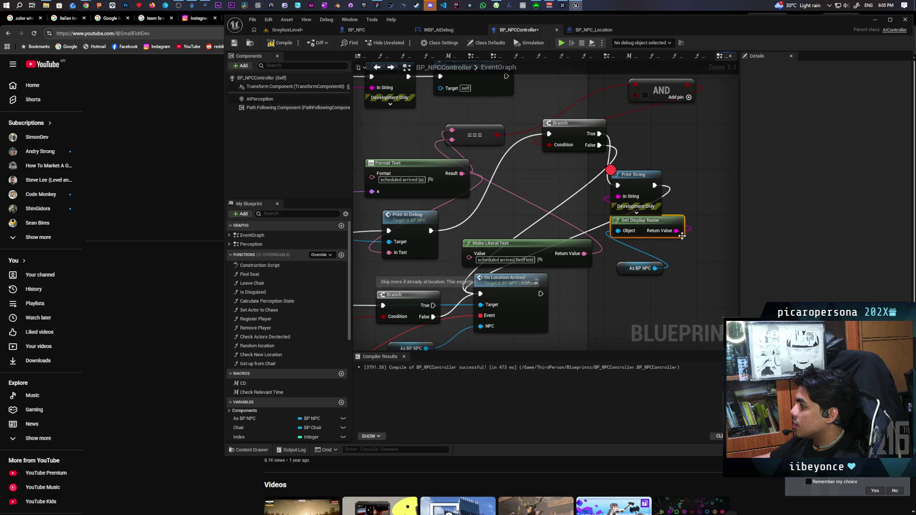
pyautogui.moveTo(676, 231); pyautogui.dragTo(710, 235)
pyautogui.write('==')
pyautogui.press('Return')
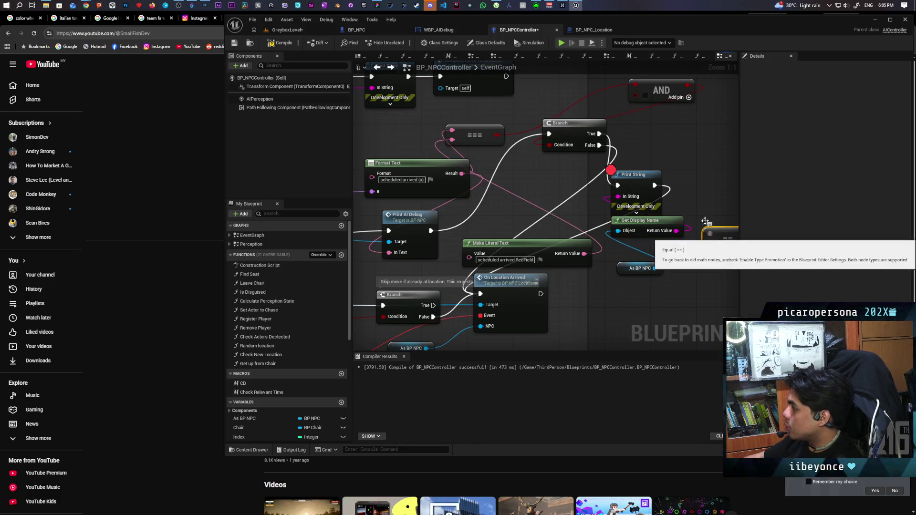
pyautogui.press('Delete')
pyautogui.moveTo(708, 222)
pyautogui.mouseDown()
pyautogui.moveTo(592, 223)
pyautogui.moveTo(590, 236)
pyautogui.mouseUp()
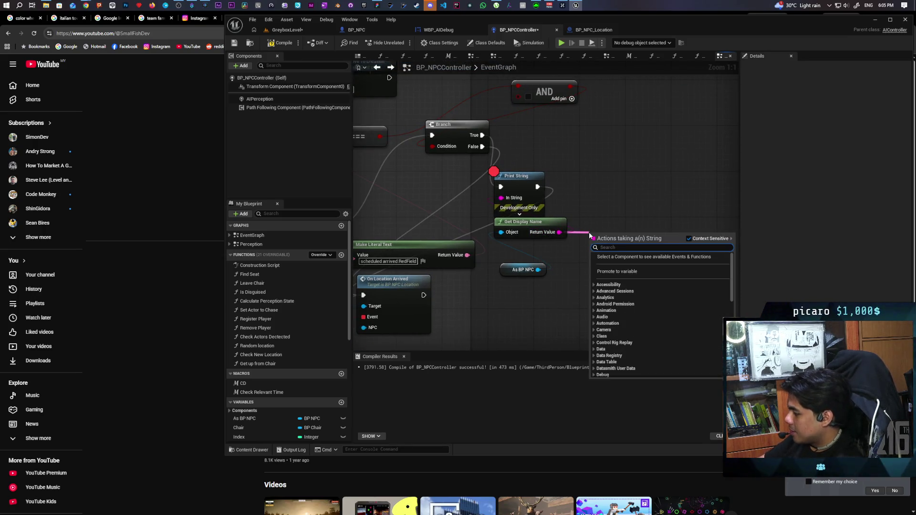
pyautogui.write('===')
pyautogui.press('Return')
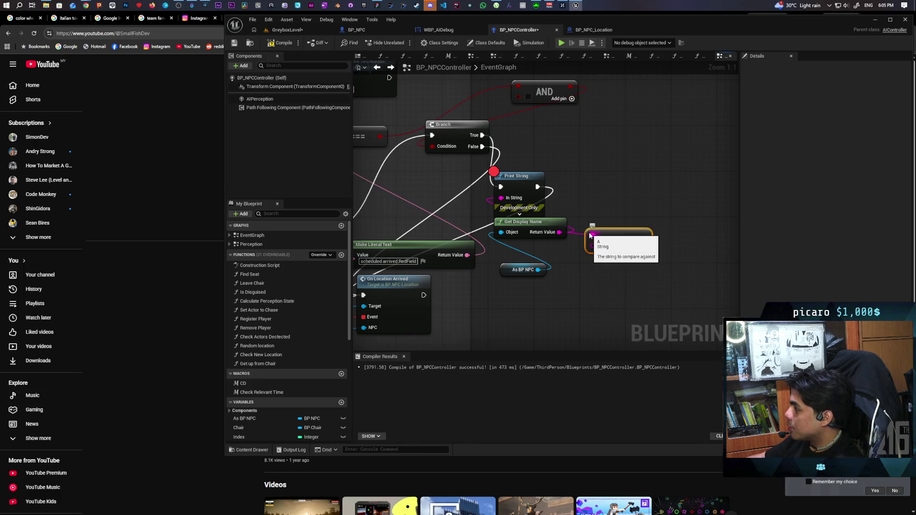
pyautogui.write('NPC5')
pyautogui.click(625, 224)
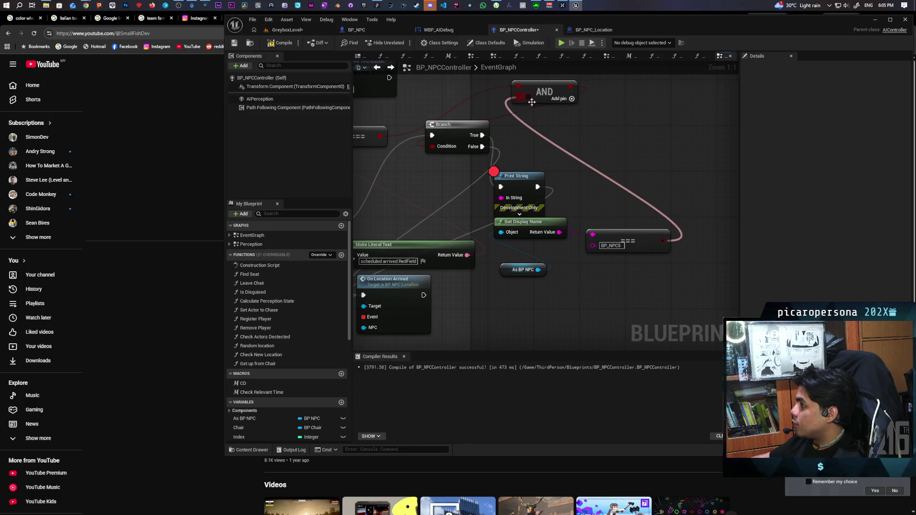
# Step: Select the Print String node, return to the GreyboxLevel map and save all work
pyautogui.moveTo(590, 187); pyautogui.dragTo(667, 170)
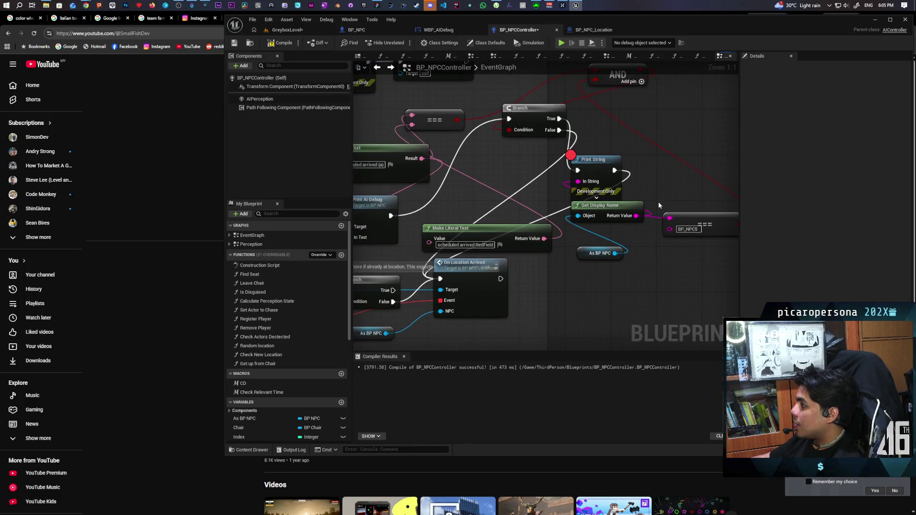
pyautogui.click(598, 165)
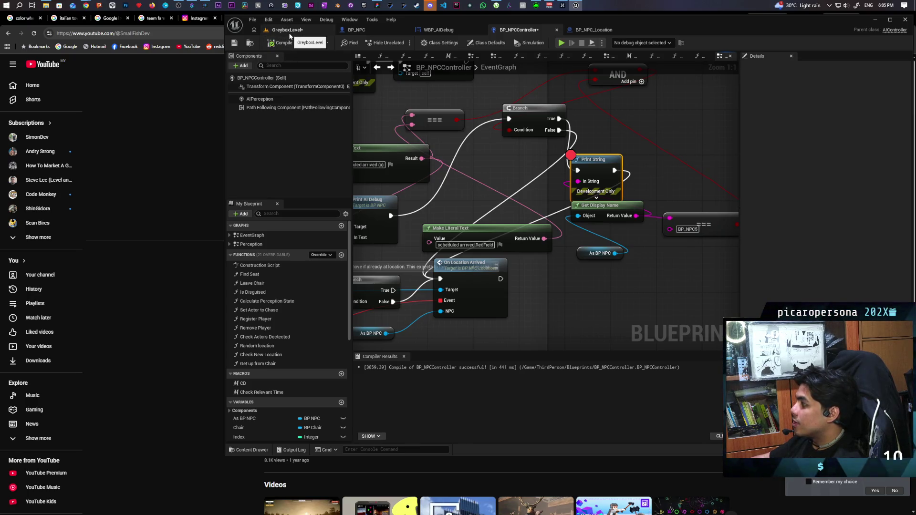
pyautogui.click(288, 30)
pyautogui.hotkey('ctrl', 'shift', 's')
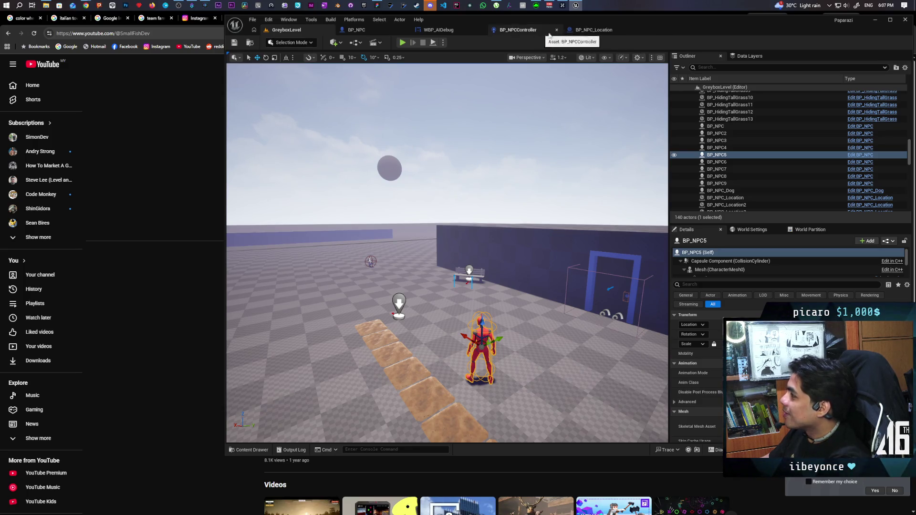
# Step: Start a multiplayer play-in-editor test of GreyboxLevel
pyautogui.click(402, 42)
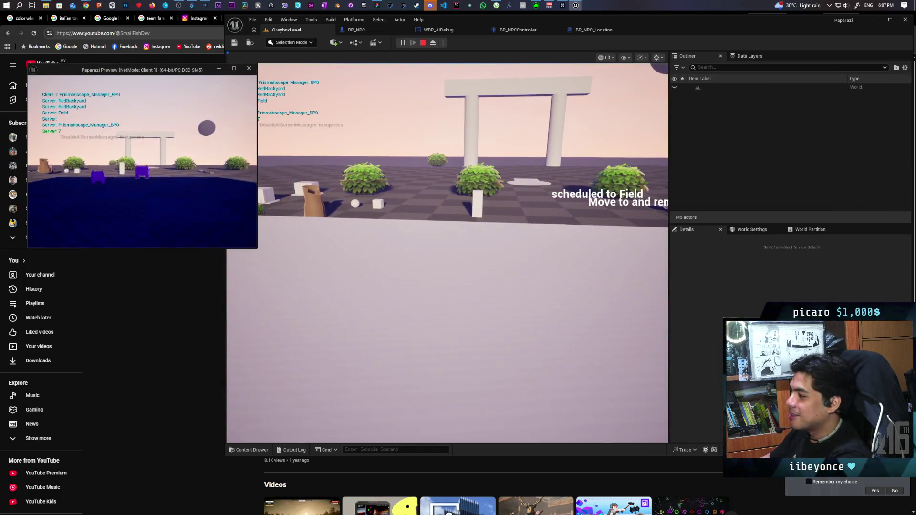
# Step: Focus the server game view, then free the mouse and switch back among the open windows
pyautogui.click(447, 253)
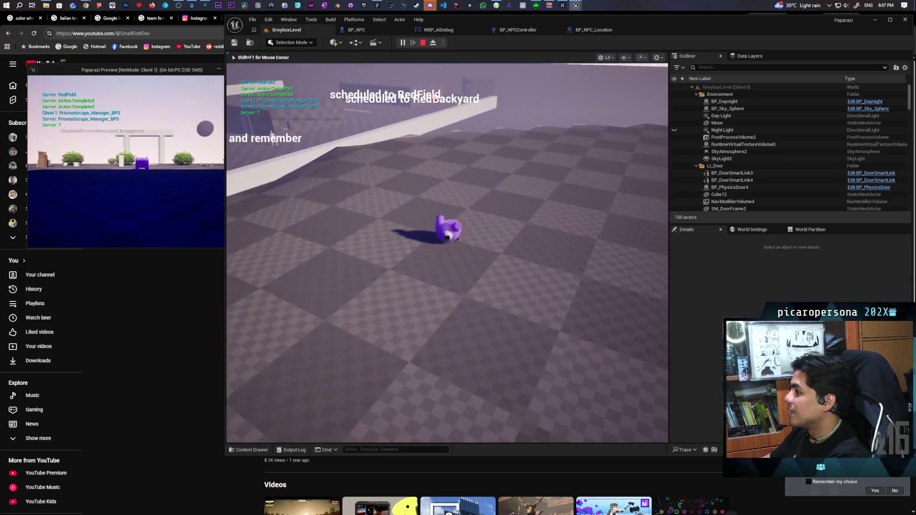
pyautogui.press('Escape')
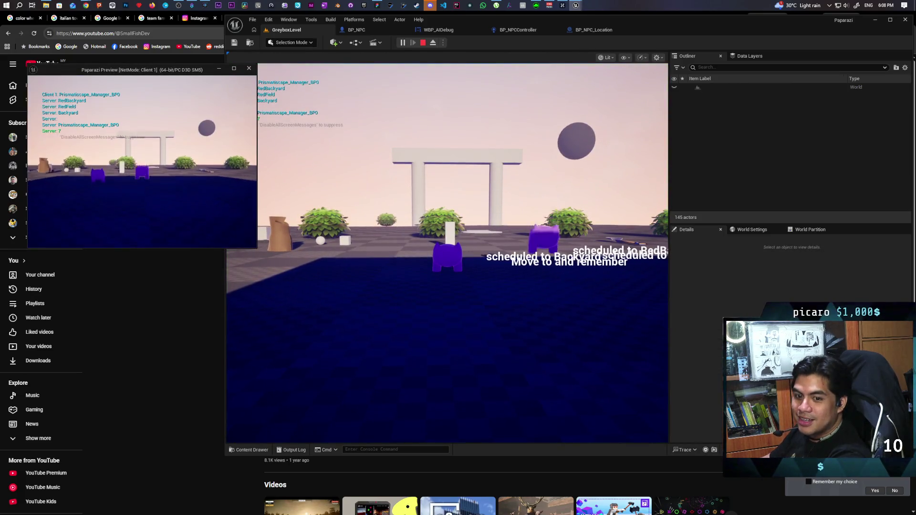
pyautogui.hotkey('alt', 'Tab')
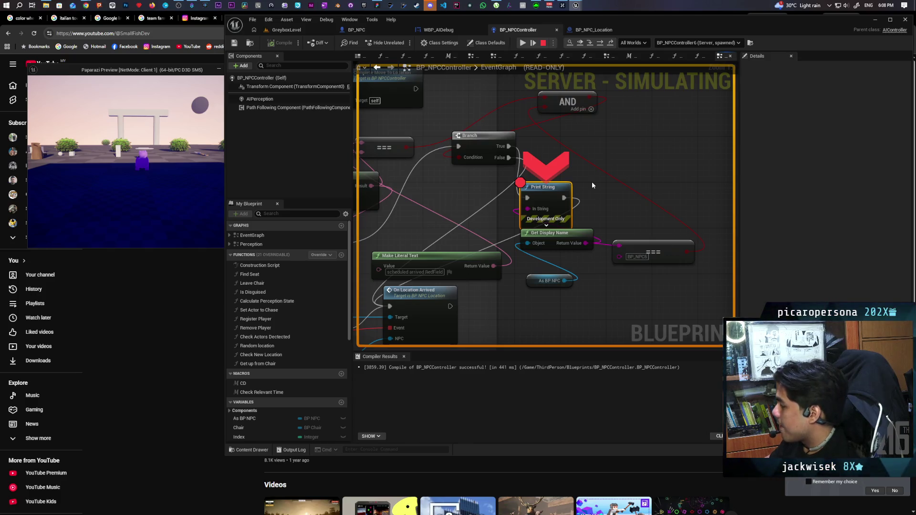
# Step: Step once, set a breakpoint on Next Action, and open the On Location Arrived function graph
pyautogui.press('F10')
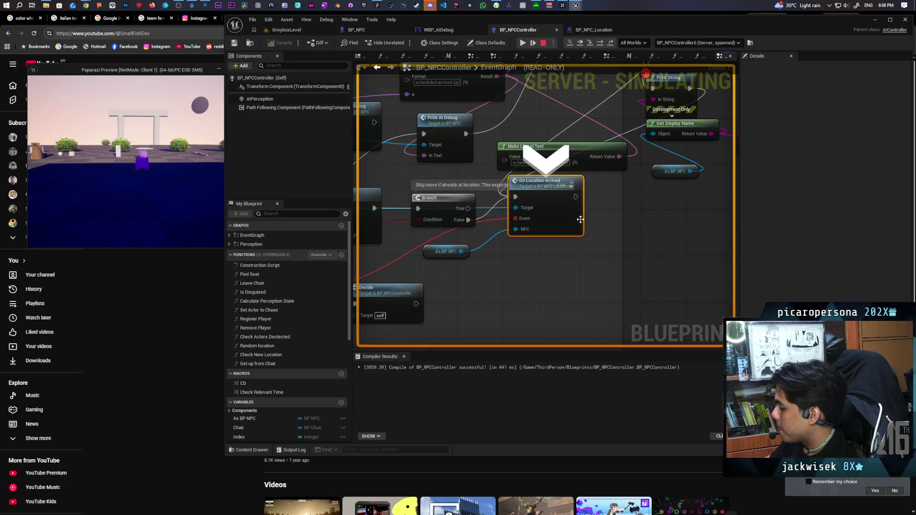
pyautogui.moveTo(537, 260); pyautogui.dragTo(668, 252)
pyautogui.click(407, 292)
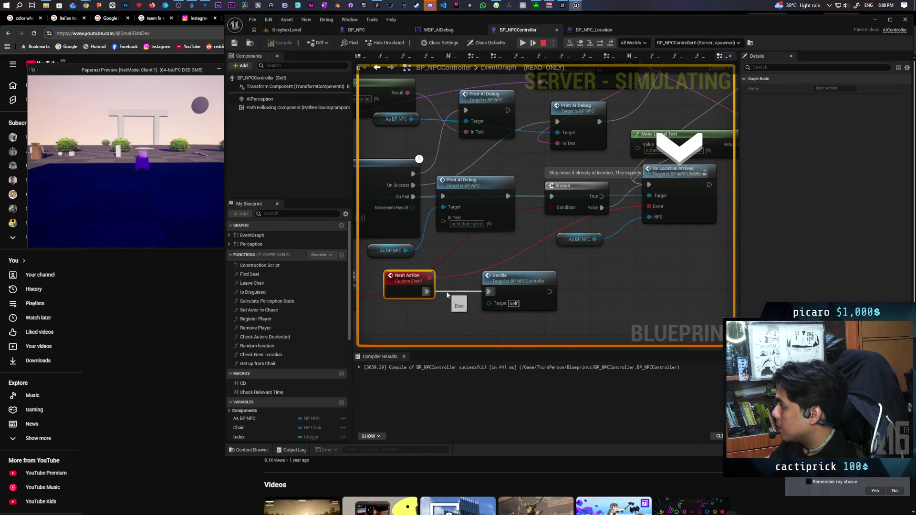
pyautogui.press('F9')
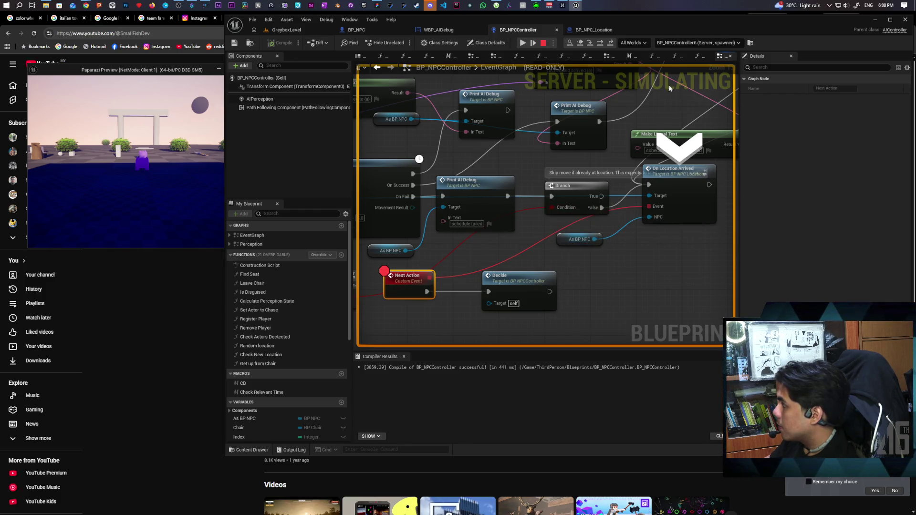
pyautogui.click(677, 222)
pyautogui.doubleClick(676, 222)
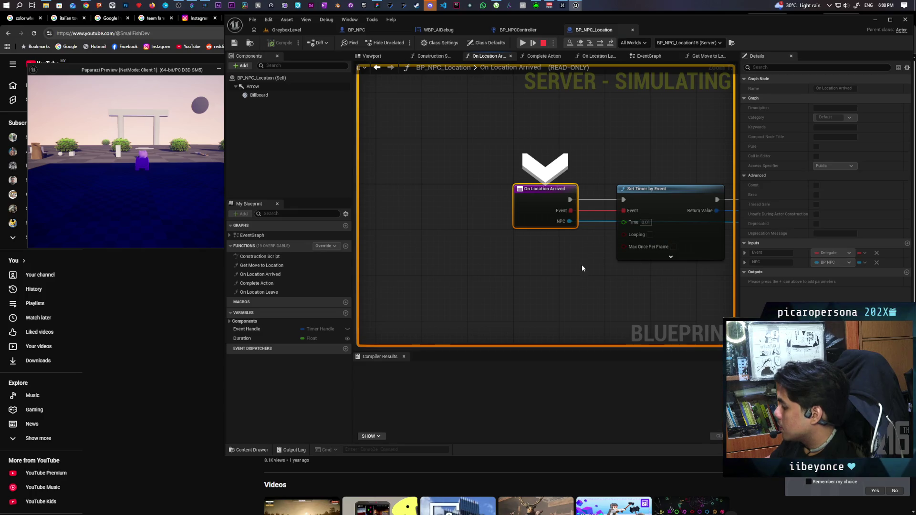
# Step: Step execution with F10 through Run Location Arrived to the Delay node
pyautogui.press('F10')
pyautogui.press('F10')
pyautogui.press('F10')
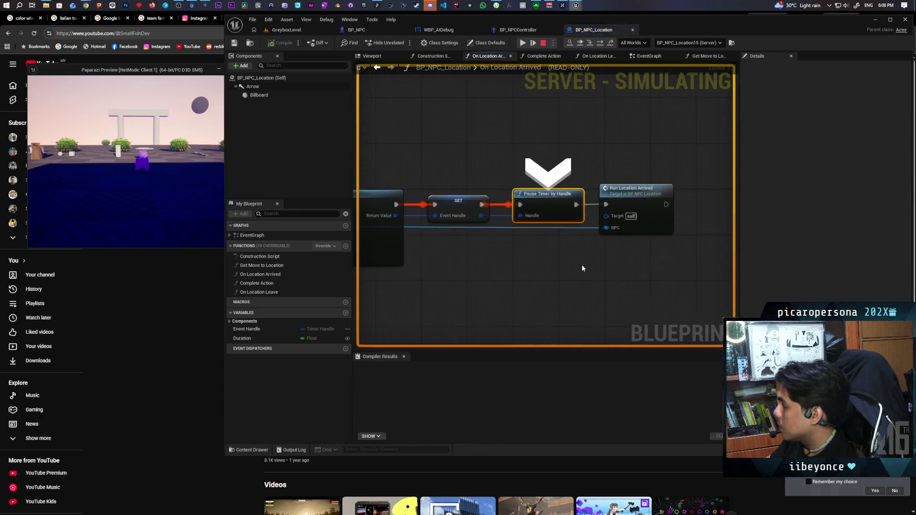
pyautogui.press('F10')
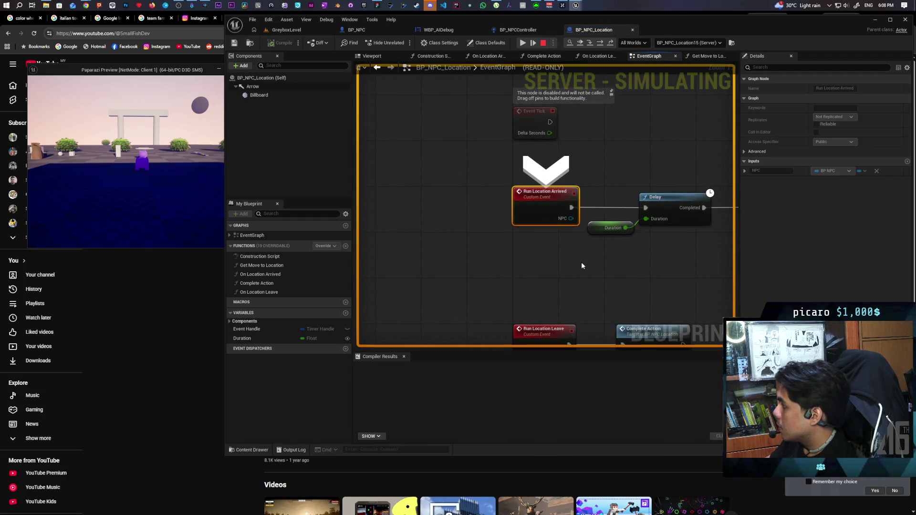
pyautogui.press('F10')
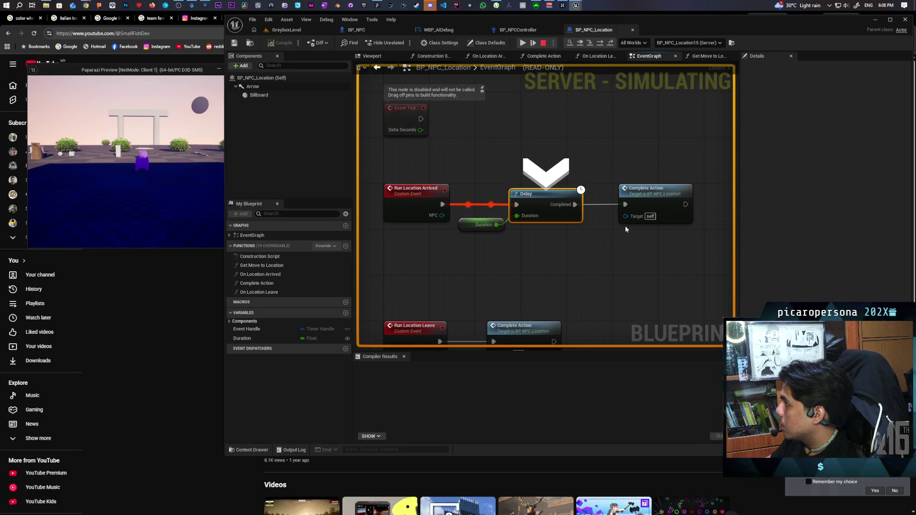
# Step: Breakpoint the Complete Action call and continue execution through it to Next Action
pyautogui.click(655, 198)
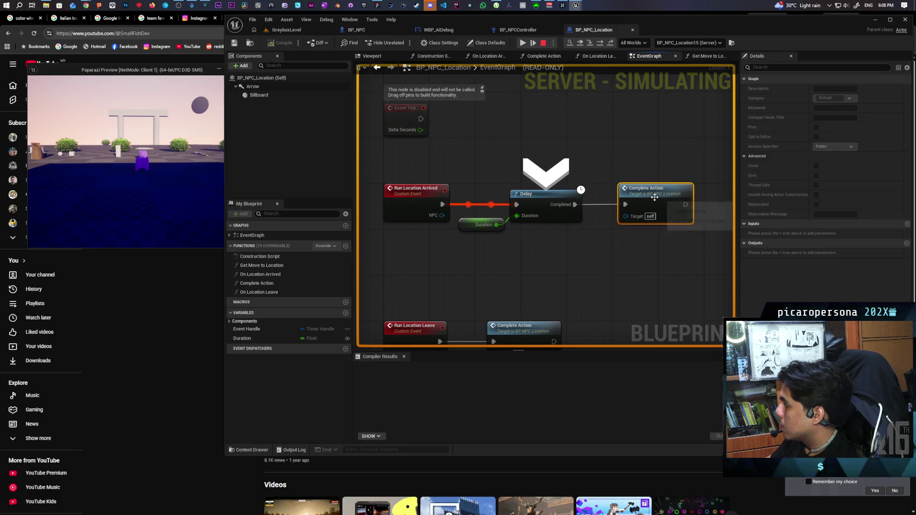
pyautogui.press('F9')
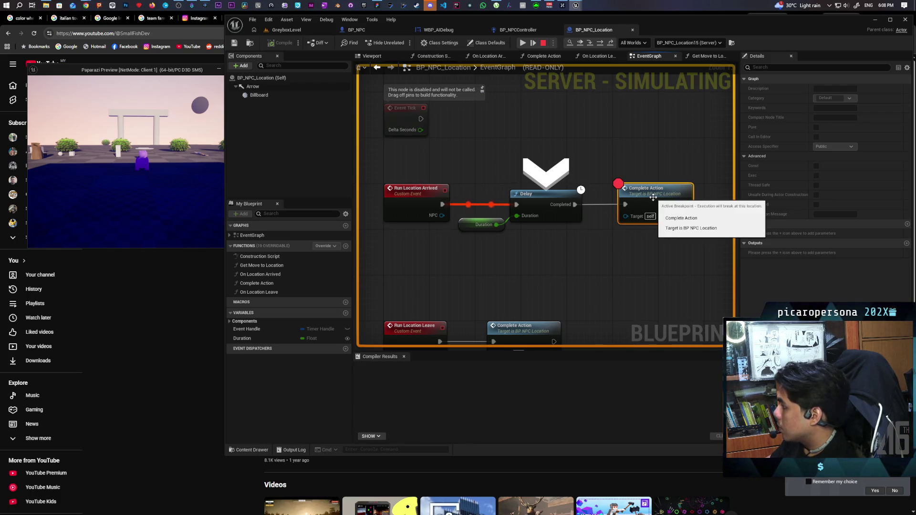
pyautogui.click(579, 43)
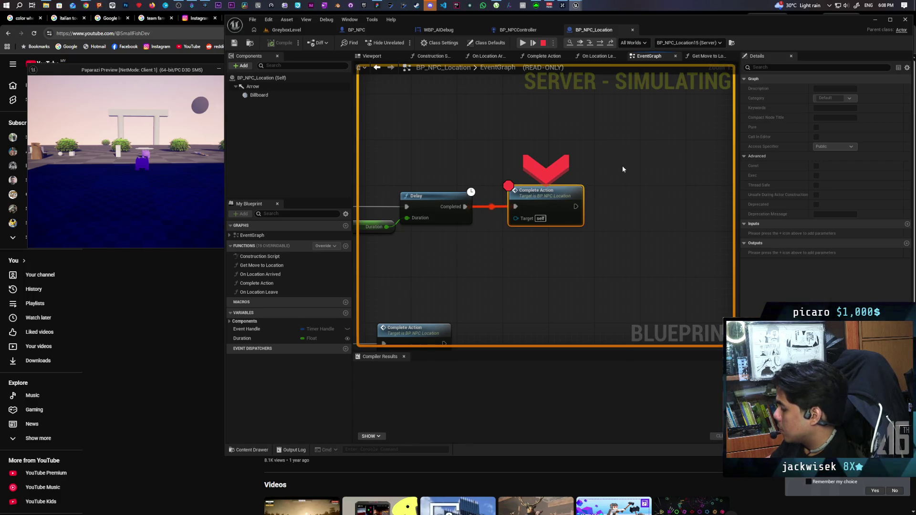
pyautogui.doubleClick(548, 196)
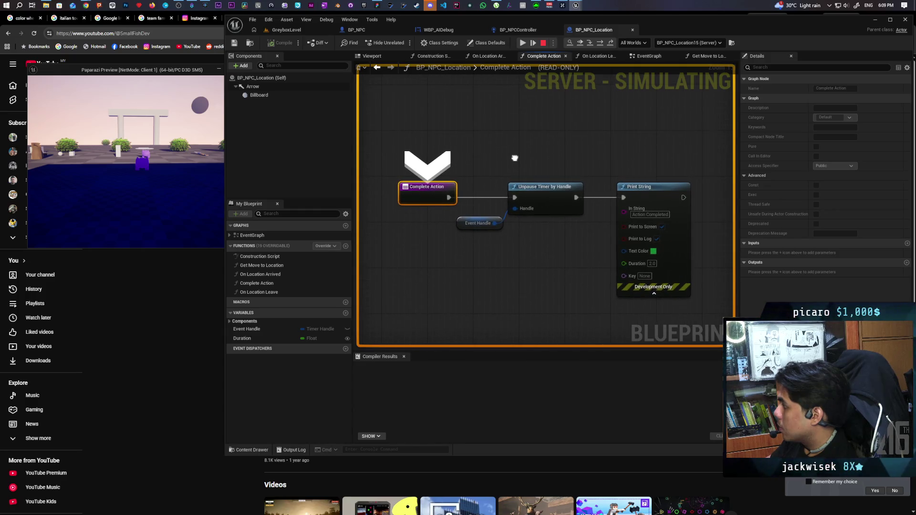
pyautogui.click(581, 45)
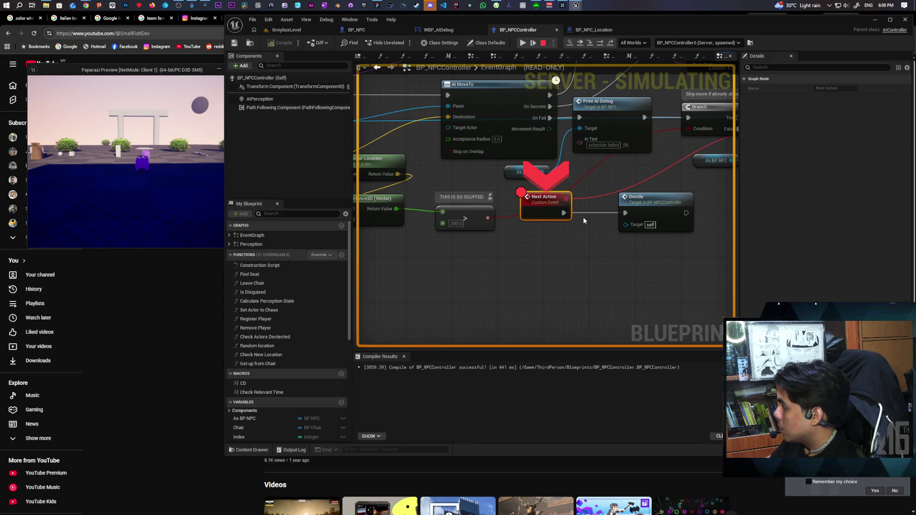
# Step: Step from Next Action into the Decide event and through its Branch checks to Is Valid
pyautogui.press('F10')
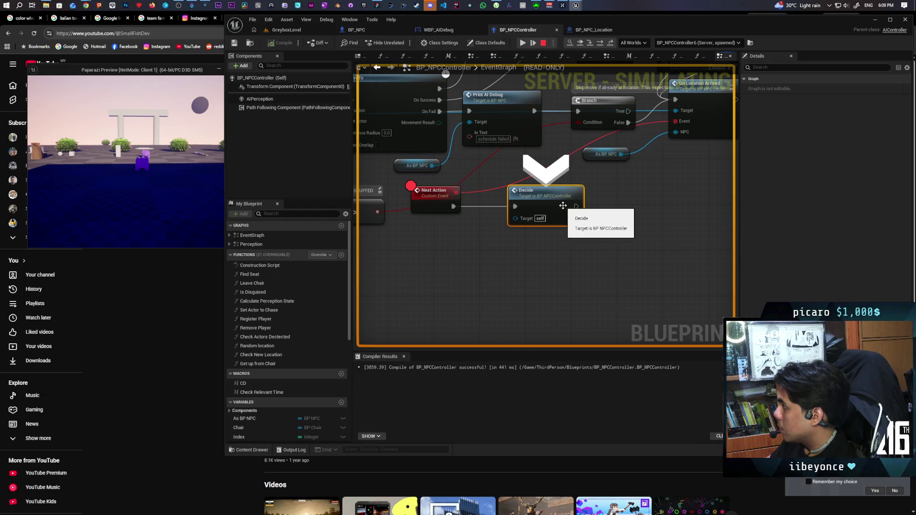
pyautogui.press('F11')
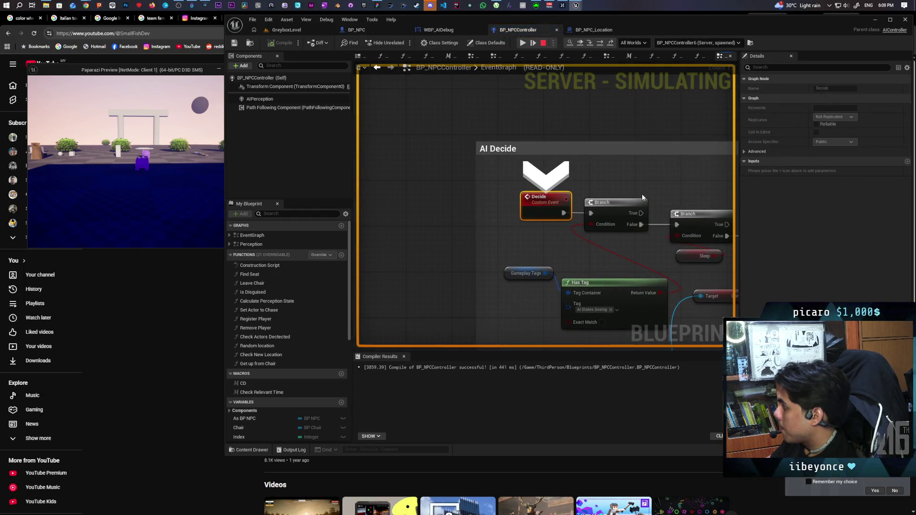
pyautogui.press('F10')
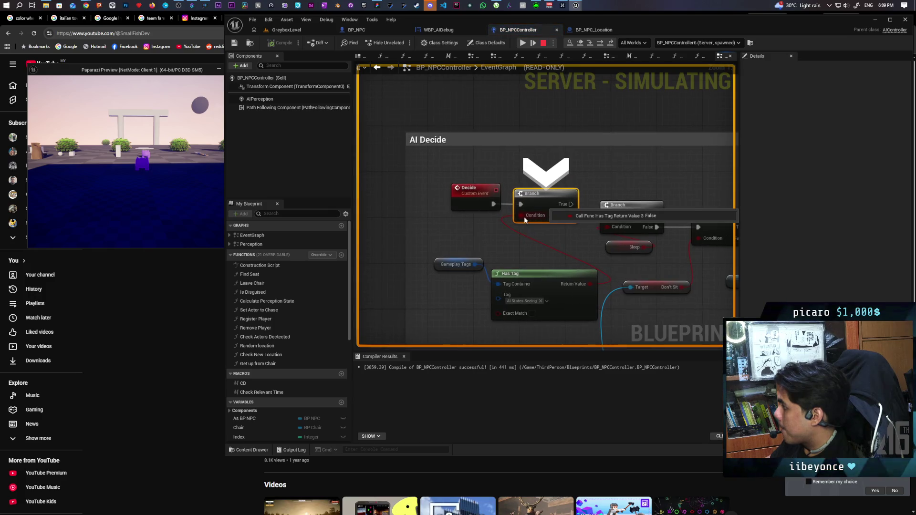
pyautogui.press('F10')
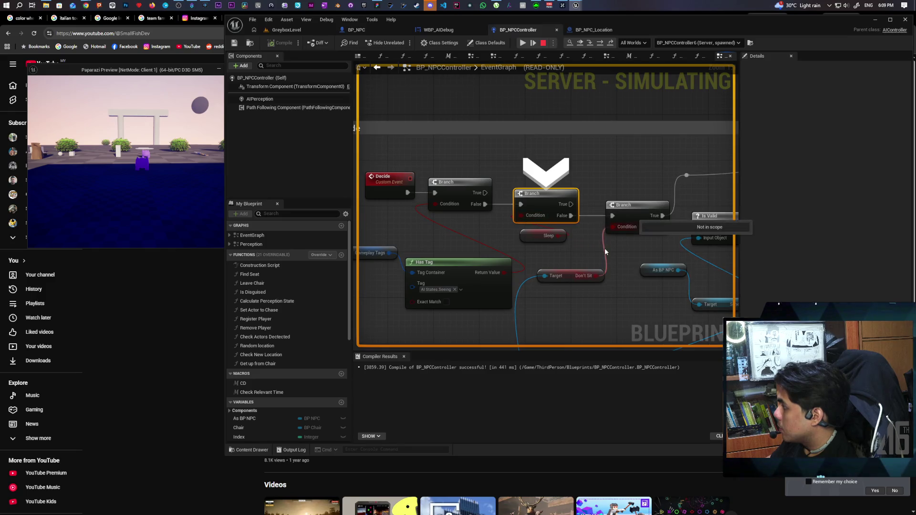
pyautogui.press('F10')
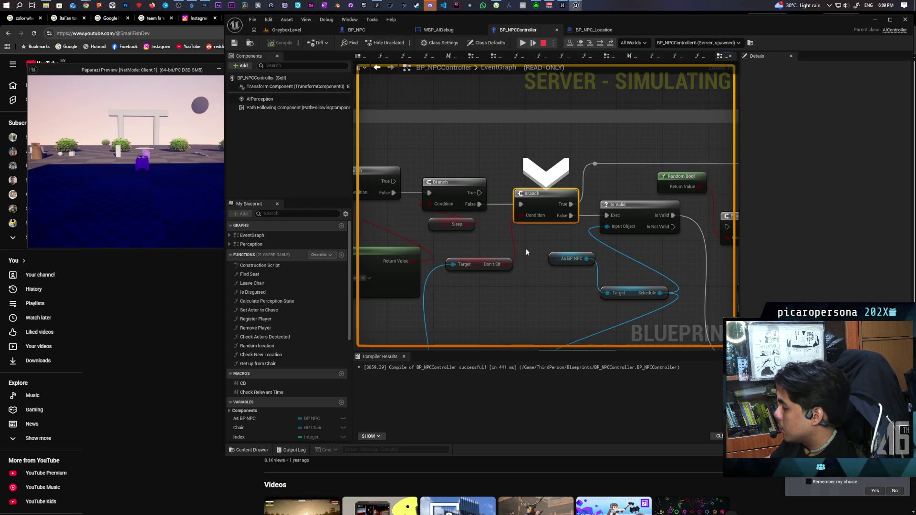
pyautogui.press('F10')
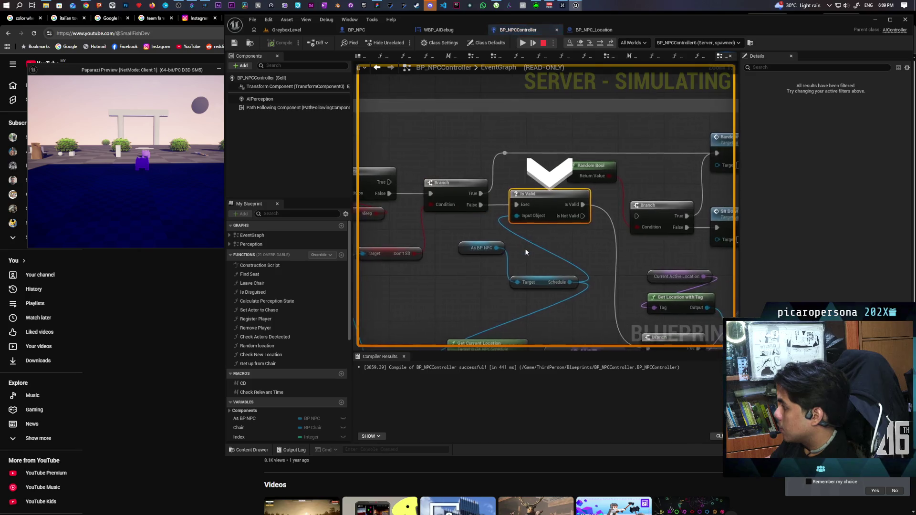
# Step: Resume the simulation, then step past Is Valid to the Check New Location call, reading pin values
pyautogui.moveTo(522, 218)
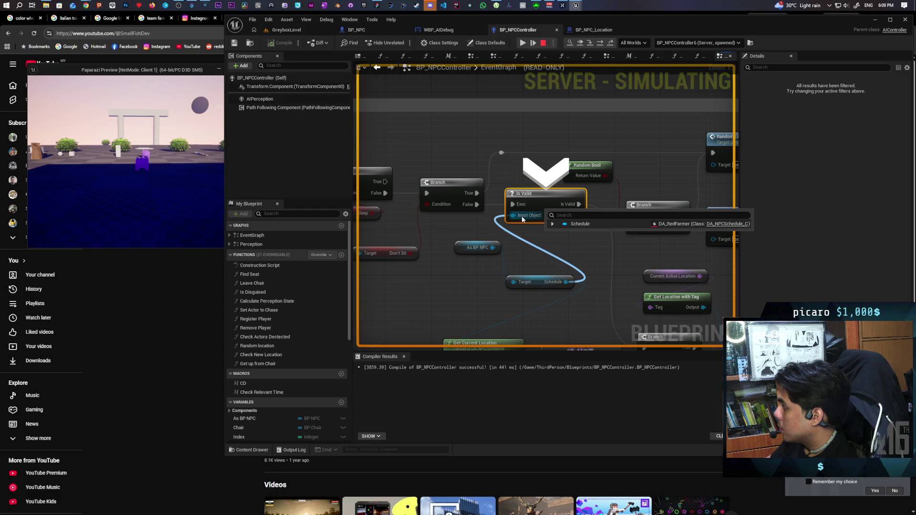
pyautogui.press('F5')
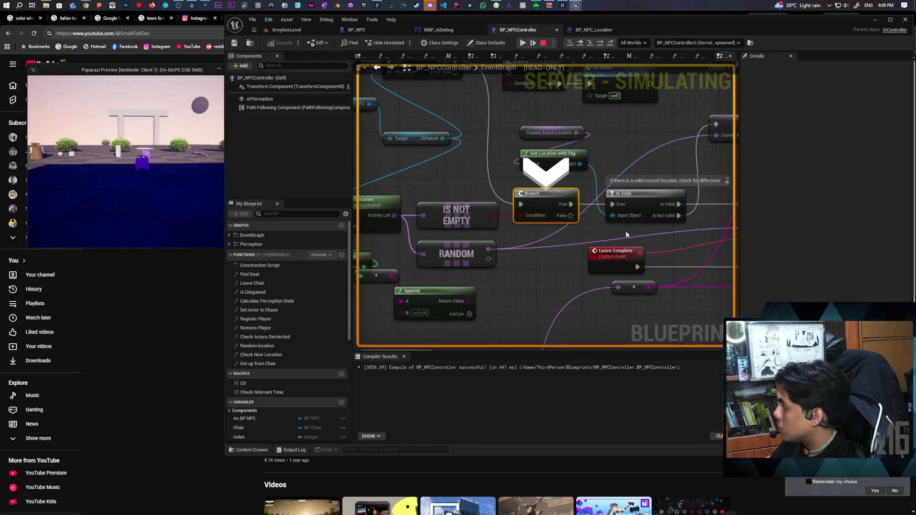
pyautogui.press('F10')
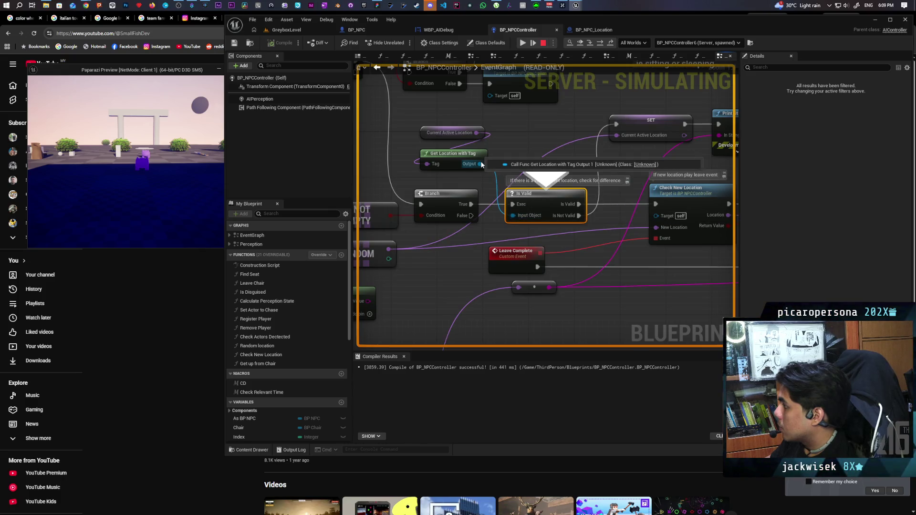
pyautogui.moveTo(468, 134)
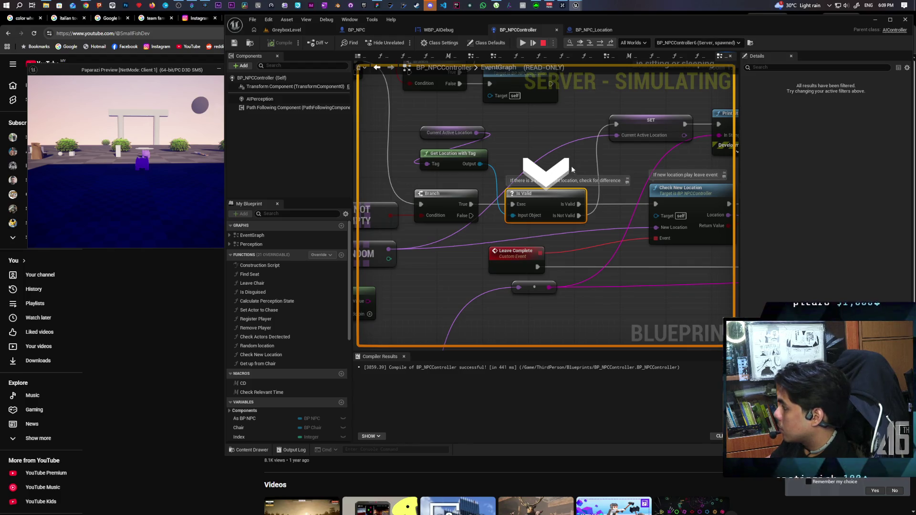
pyautogui.press('F10')
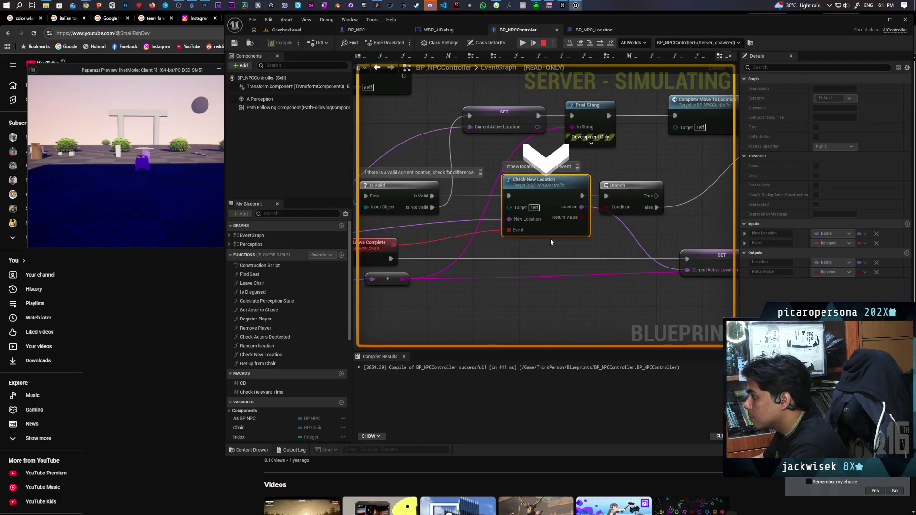
# Step: Step to the Branch after Check New Location and bring the nodes beyond it into view
pyautogui.press('F10')
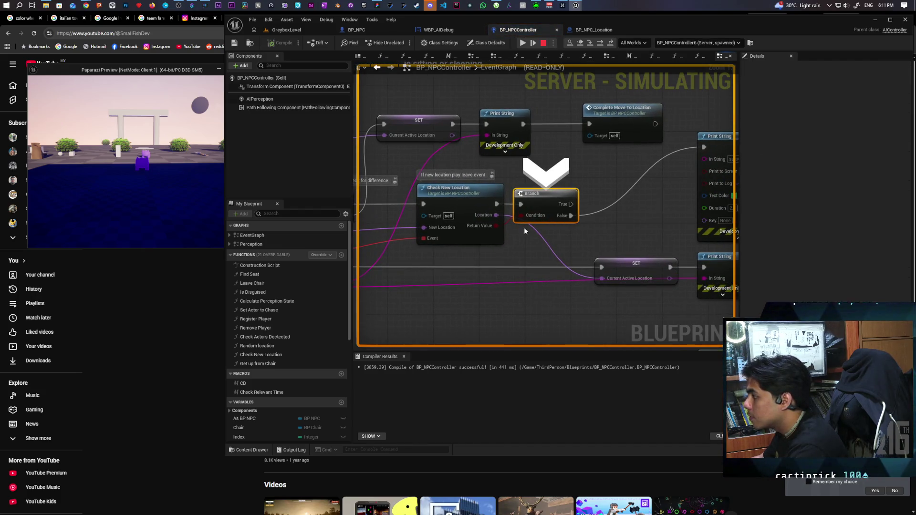
pyautogui.moveTo(566, 235)
pyautogui.mouseDown()
pyautogui.moveTo(336, 239)
pyautogui.moveTo(350, 240)
pyautogui.mouseUp()
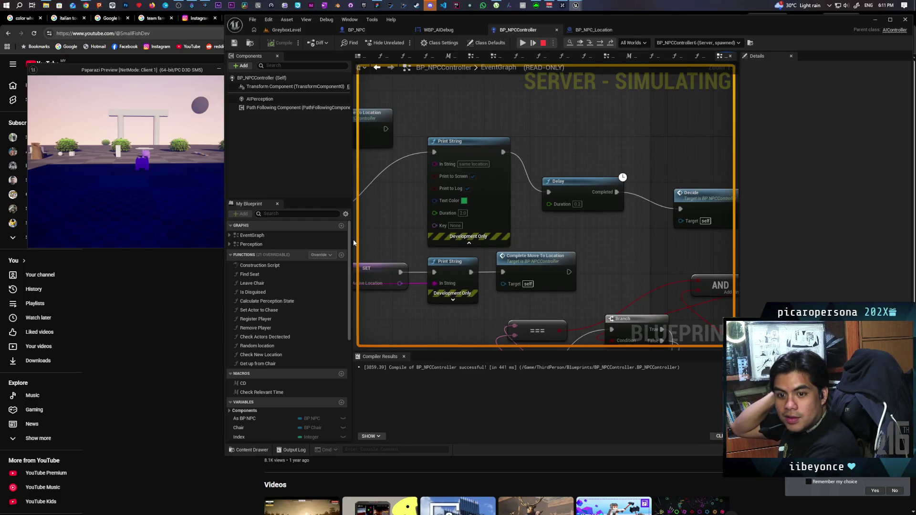
pyautogui.scroll(-2, 447, 210)
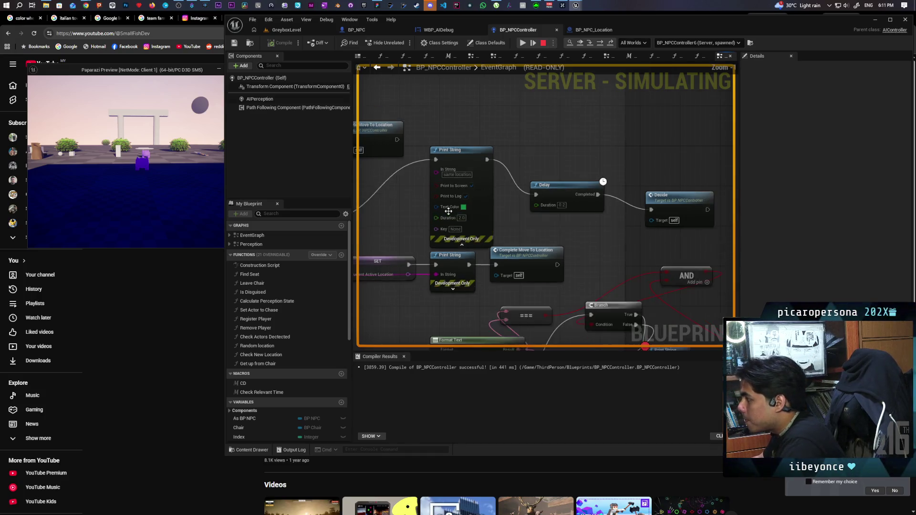